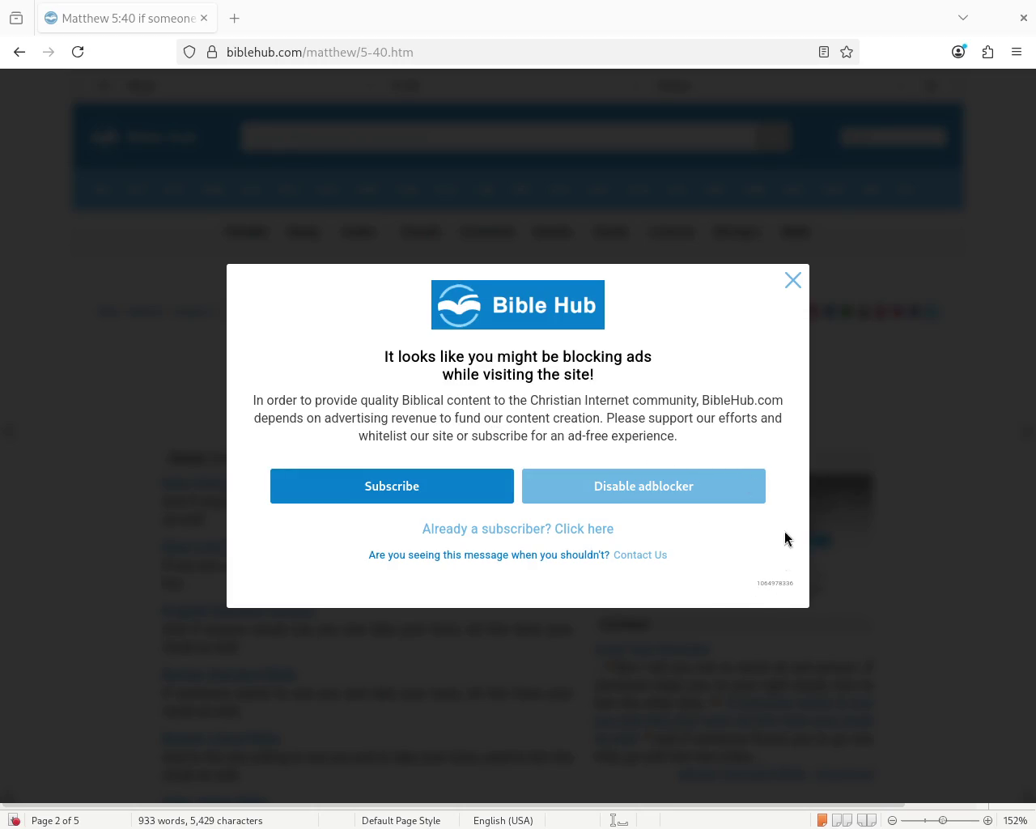
- Close the ad-blocker notice covering the Bible Hub Matthew 5:40 page
click(793, 281)
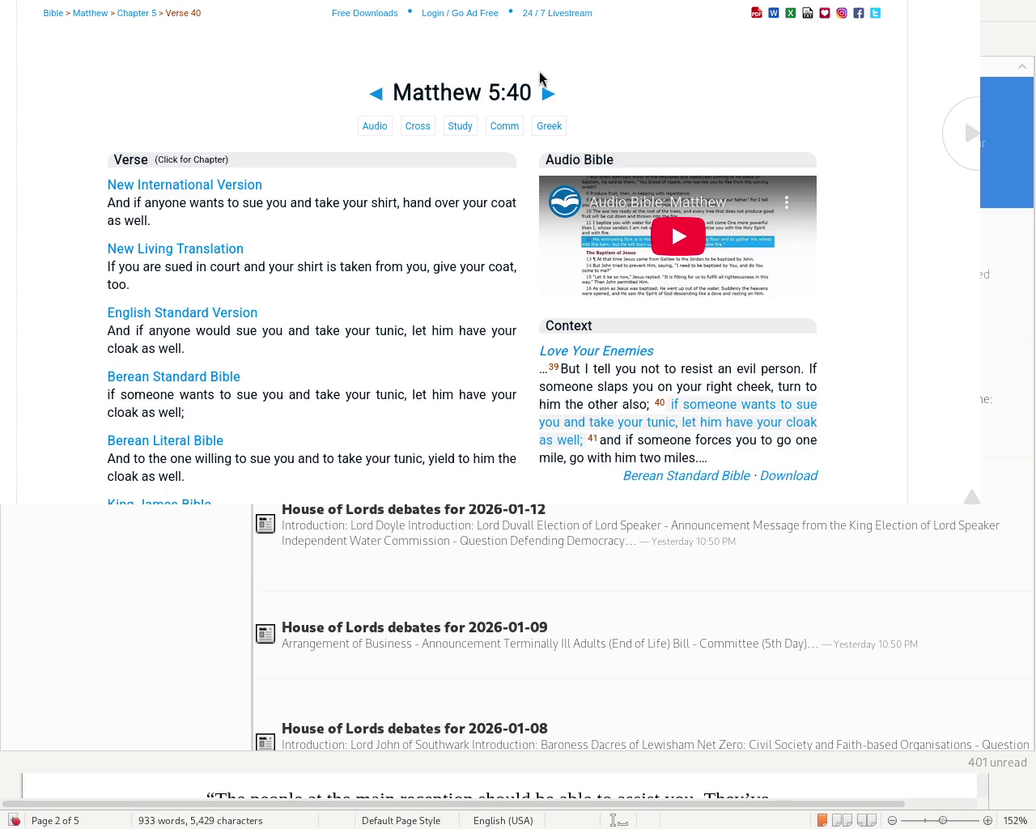
- Select the Luke 6:29 cross-reference phrase about the cloak and tunic
scroll(1021, 226, down, 10)
scroll(1021, 227, down, 5)
scroll(1021, 234, down, 4)
scroll(1021, 235, up, 3)
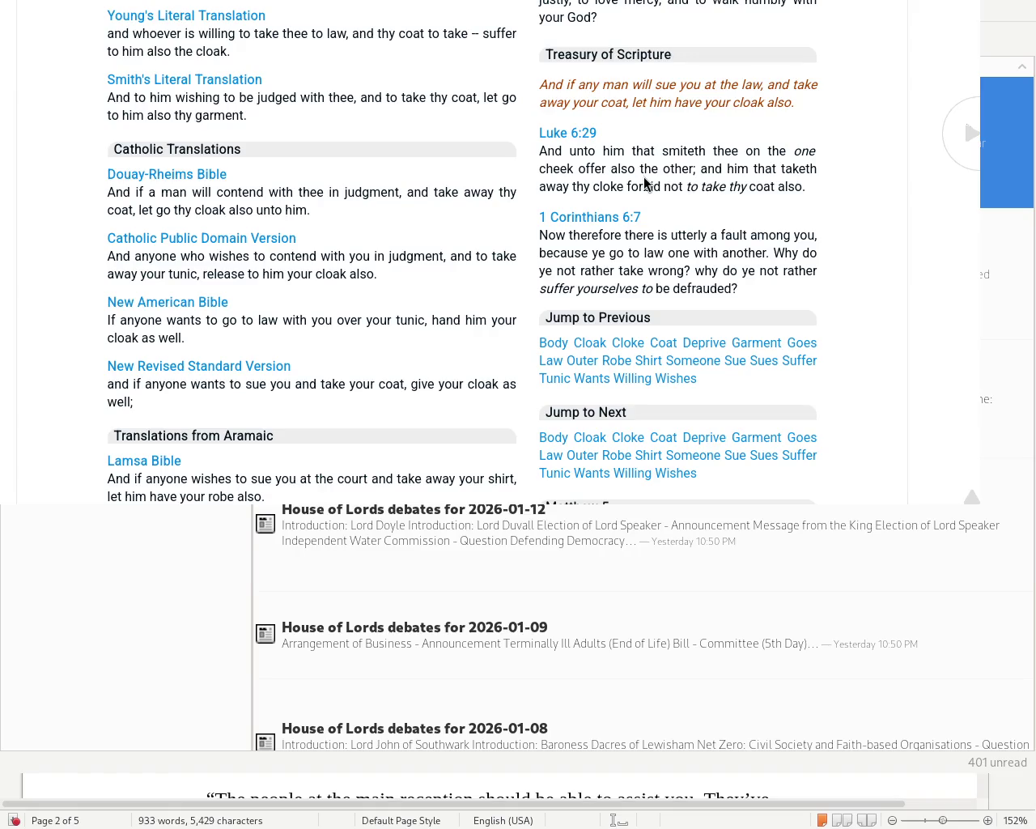
drag(980, 48, 980, 4)
scroll(461, 251, down, 5)
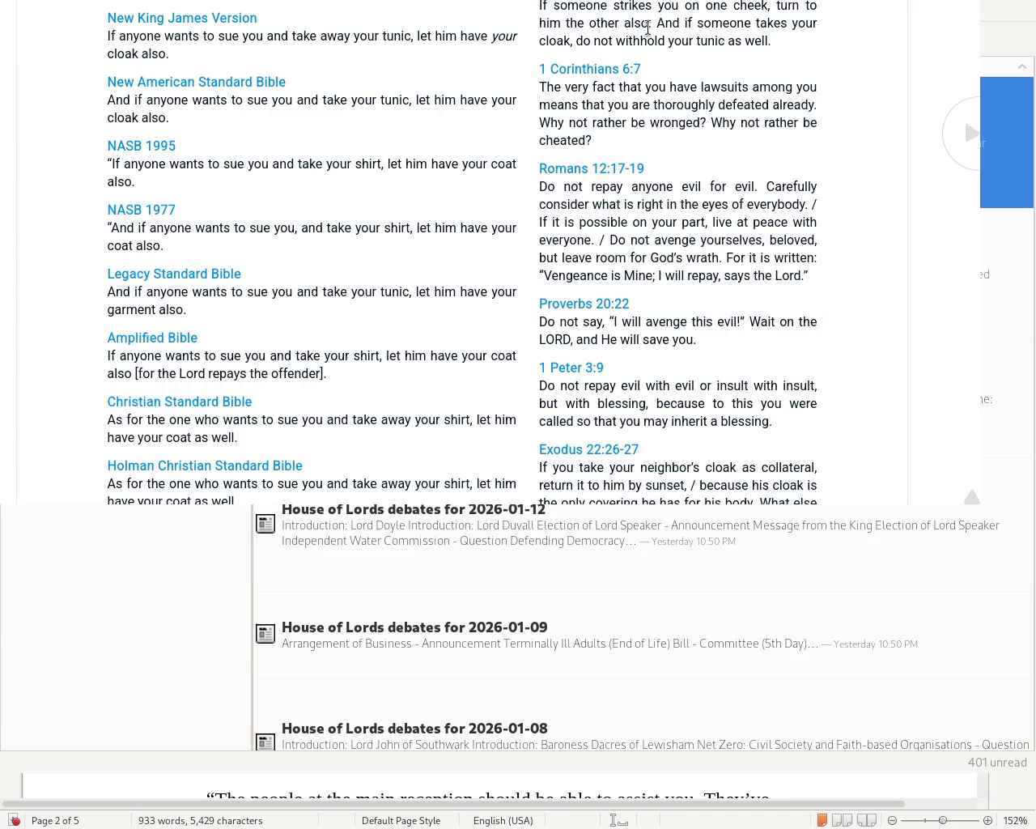
mouse_move(690, 29)
mouse_down()
mouse_move(631, 43)
mouse_move(782, 51)
mouse_up()
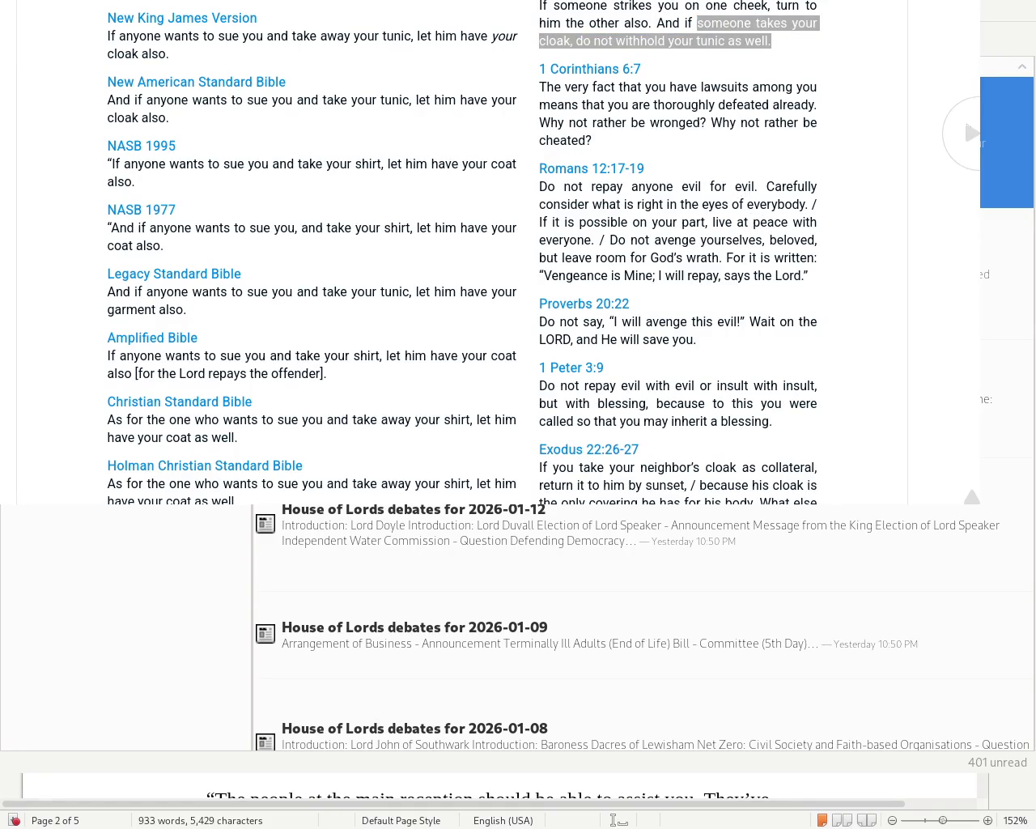
scroll(493, 164, up, 3)
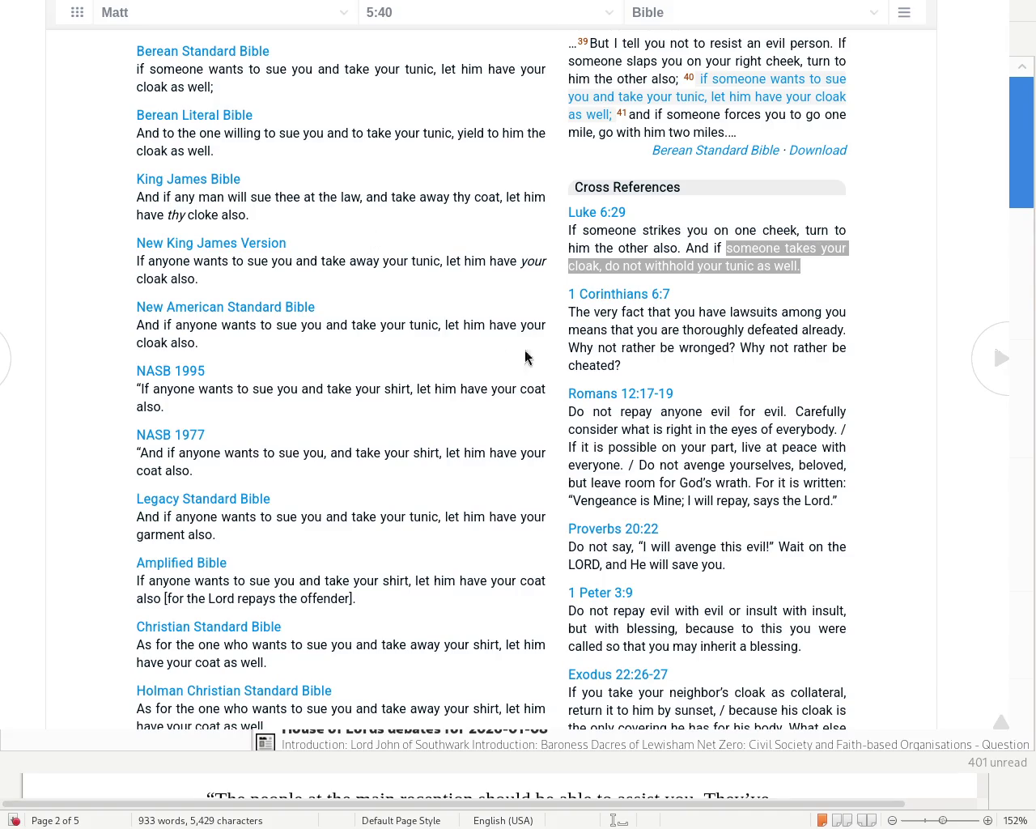
- Close the Bible page and quit Liferea so the Writer story is visible
key(ctrl+w)
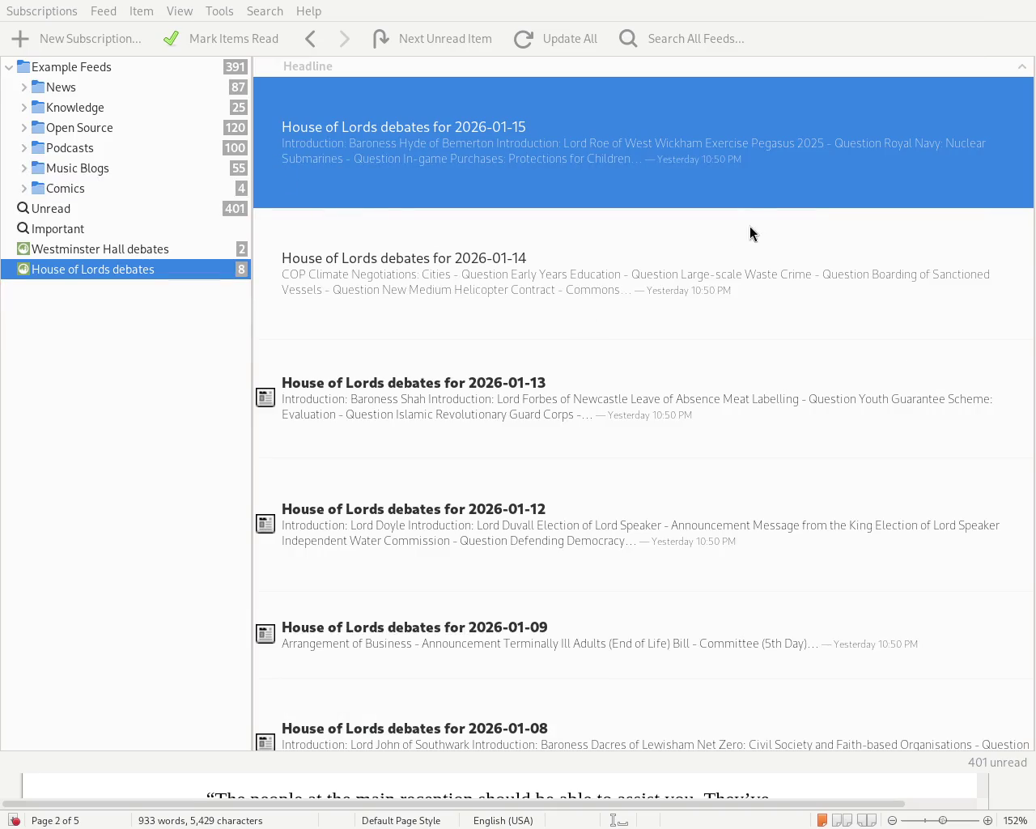
key(ctrl+q)
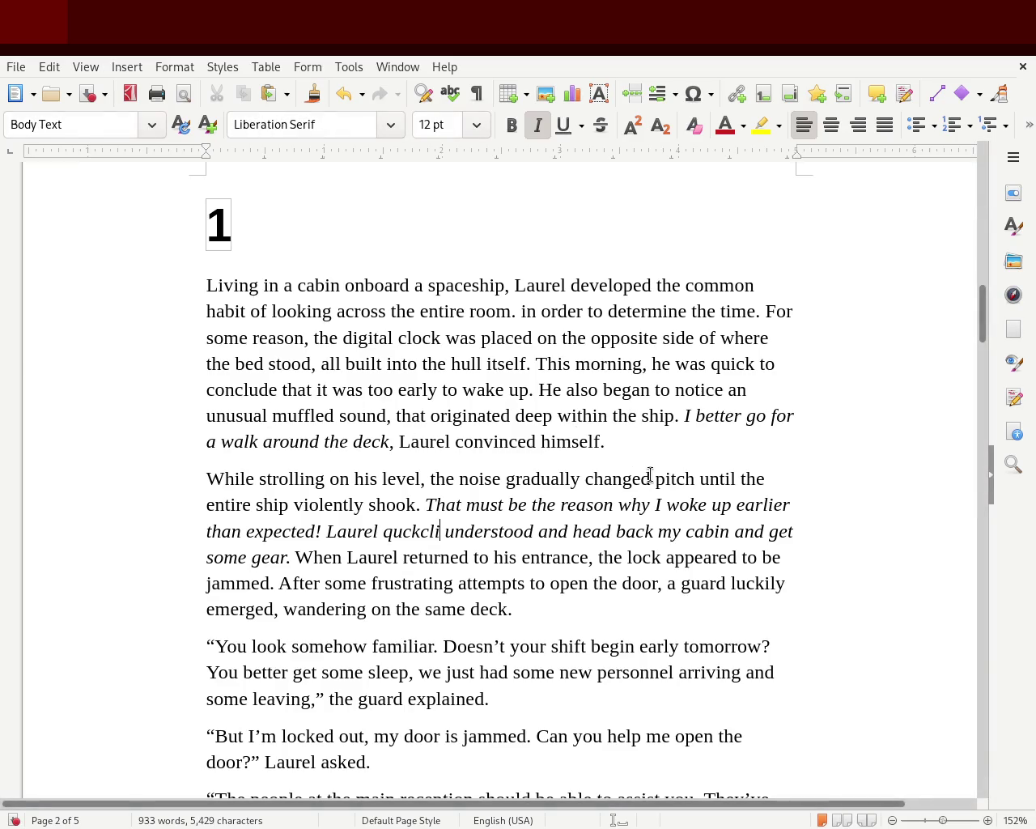
- Change the period after 'room' to a comma and insert 'current' before 'time'
mouse_move(977, 331)
mouse_down()
mouse_move(969, 210)
mouse_move(950, 316)
mouse_up()
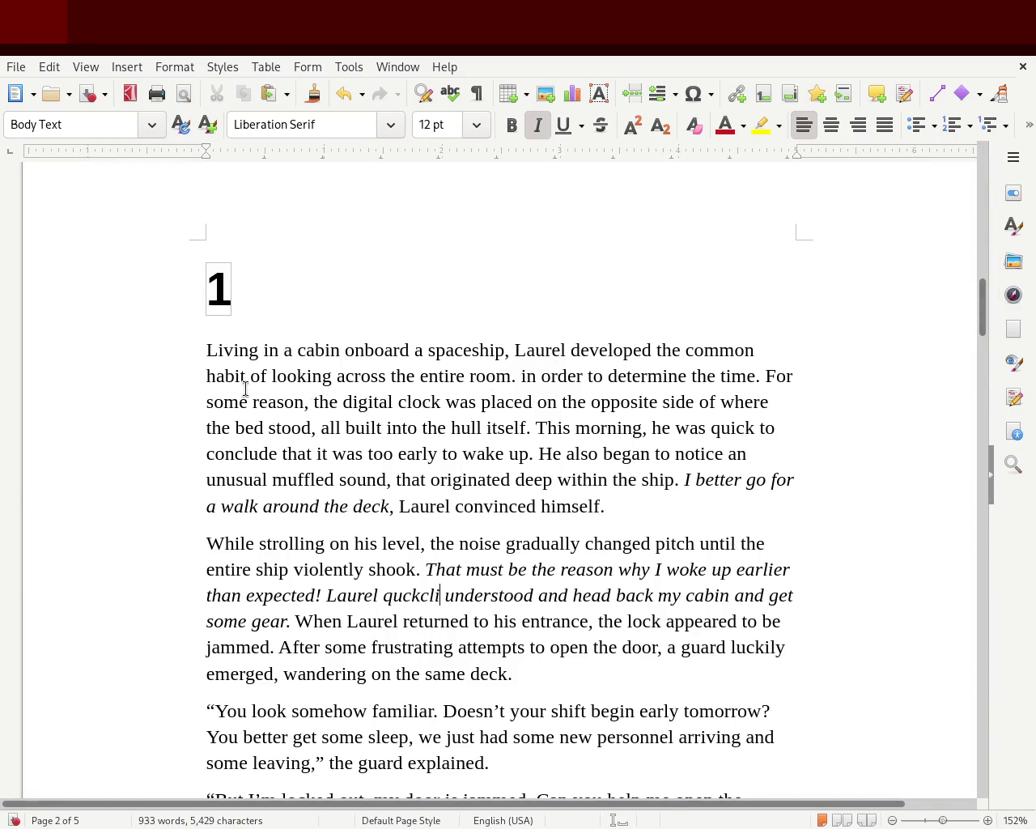
click(516, 376)
key(BackSpace)
text(,)
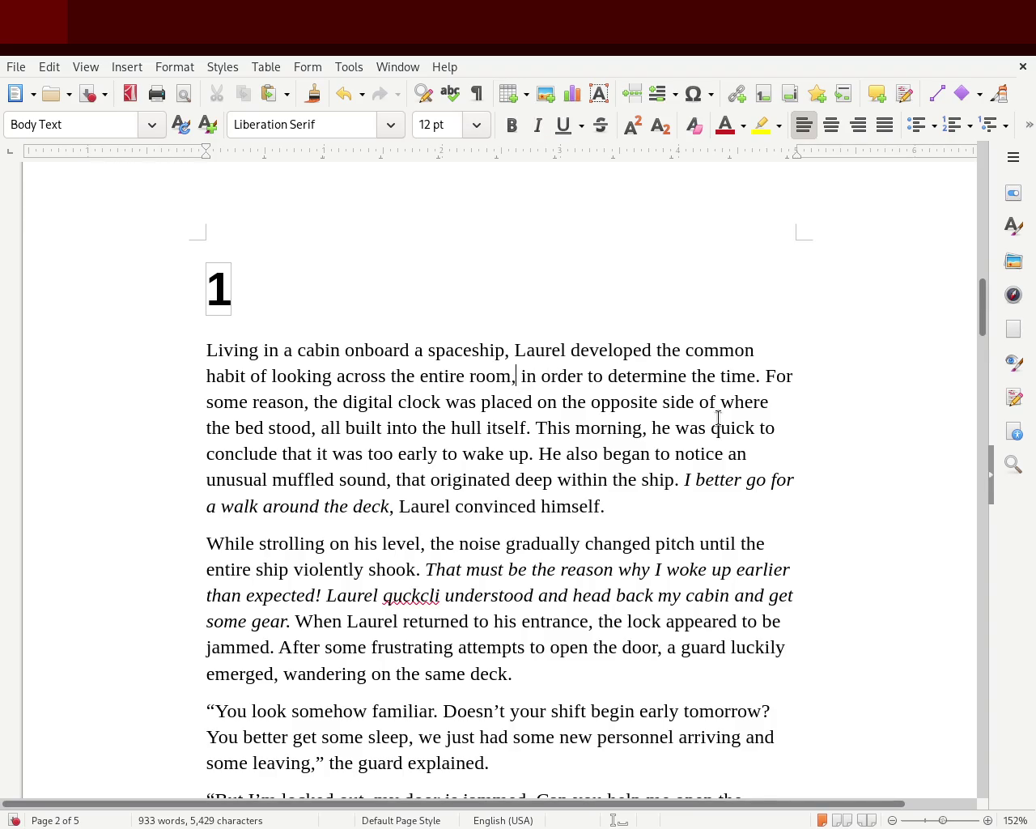
click(714, 376)
text(current)
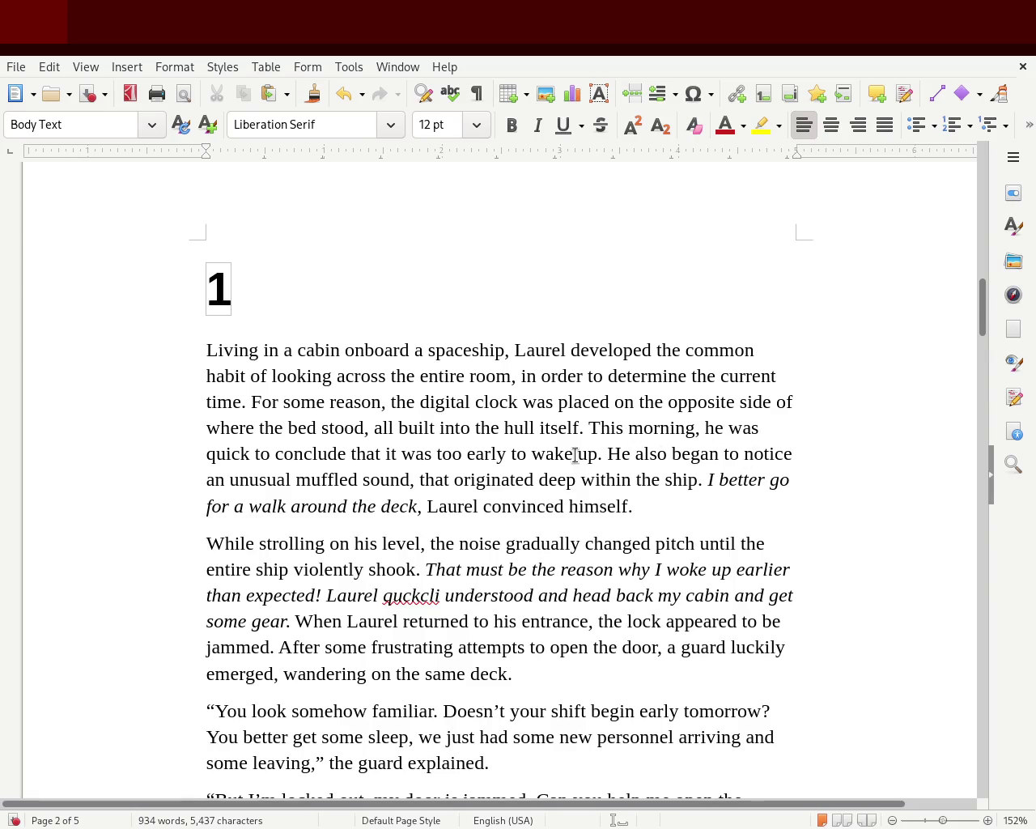
- Make 'This morning…' start its own paragraph
click(589, 427)
key(Return)
key(Return)
key(BackSpace)
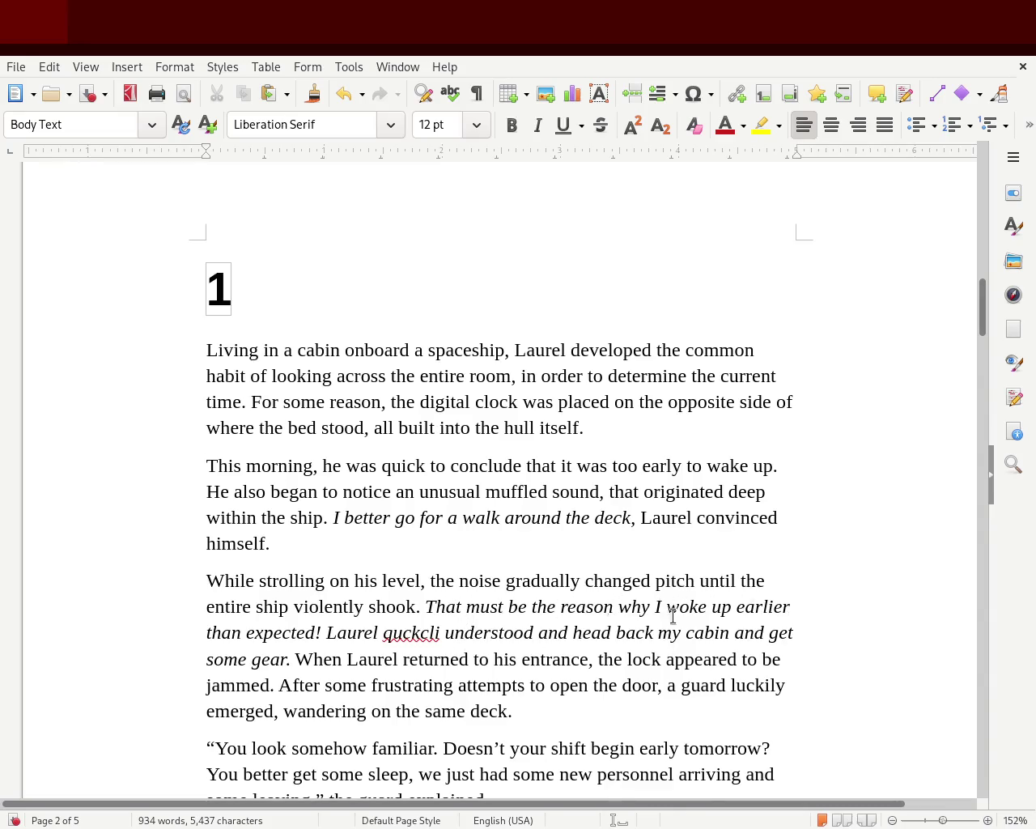
- Remove italics from the sentence after 'than expected!' and delete the word 'quckcli'
mouse_move(321, 632)
mouse_down()
mouse_move(777, 631)
mouse_move(292, 664)
mouse_up()
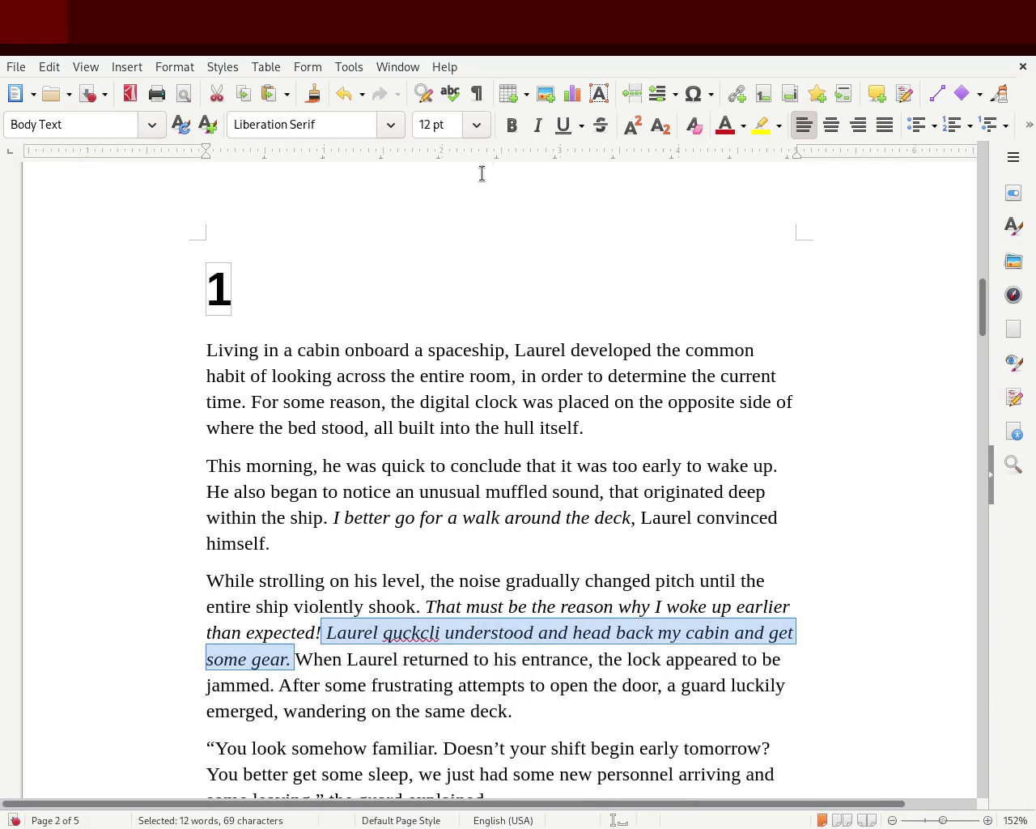
click(537, 127)
click(421, 609)
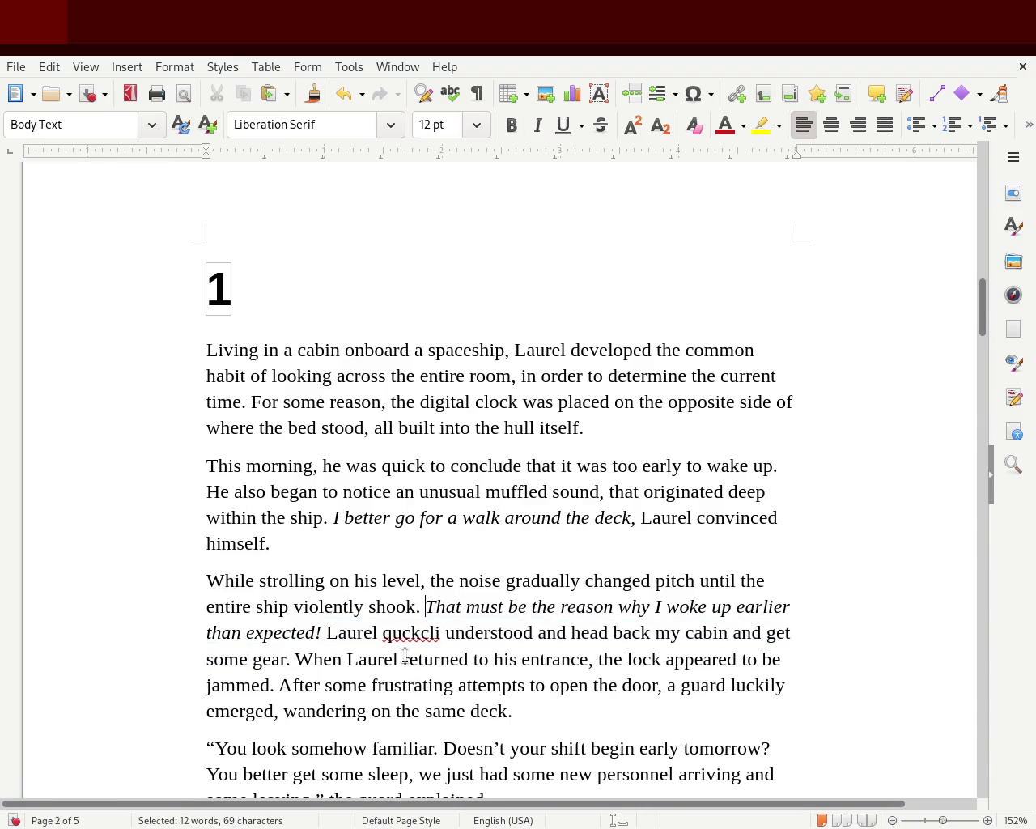
double_click(420, 631)
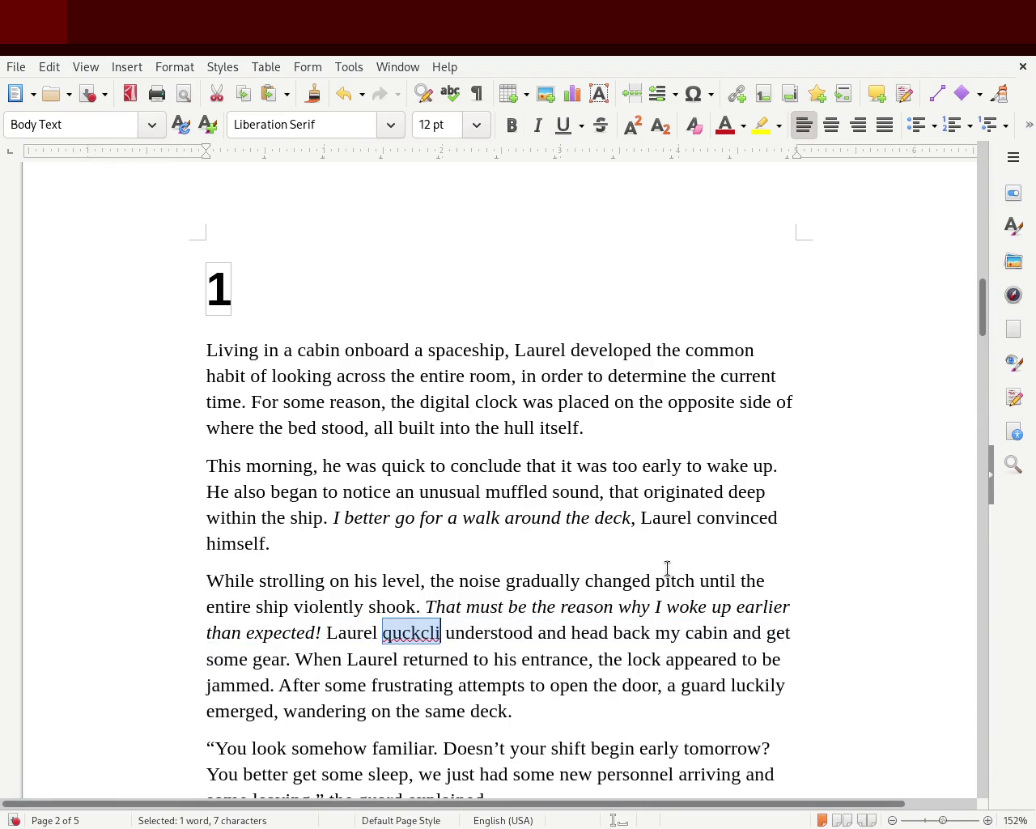
key(Delete)
key(Delete)
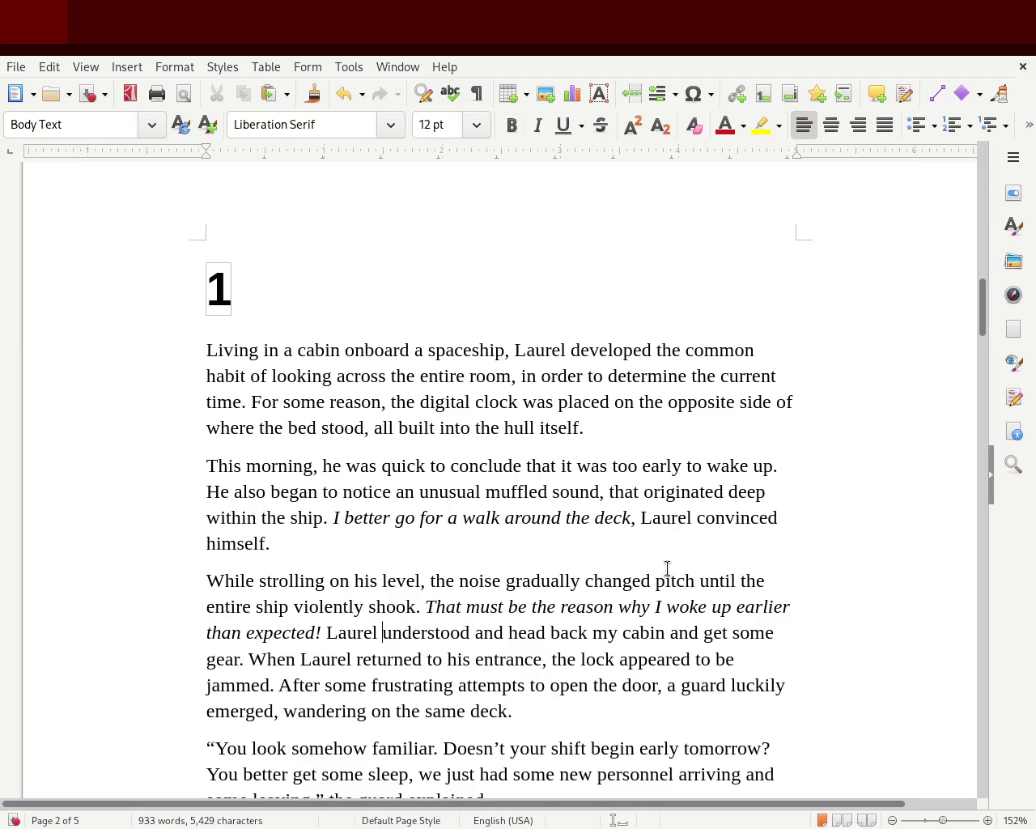
- Change 'head' to 'headed' and 'my' to 'his' in that sentence
key(Right)
key(Right)
key(Right)
key(Right)
key(Left)
key(Left)
key(Left)
key(Left)
- Replace 'and get some' after 'cabin' with 'for some'
key(Left)
key(Right)
key(Right)
key(Right)
key(Right)
key(Right)
key(Right)
key(Right)
text(ed)
key(Right)
key(Right)
key(Right)
key(Right)
key(Left)
key(Left)
key(Delete)
key(Delete)
text(his)
key(Right)
key(Right)
key(Right)
key(Right)
key(Left)
key(Left)
key(Delete)
key(ctrl+Delete)
key(ctrl+Delete)
key(ctrl+Delete)
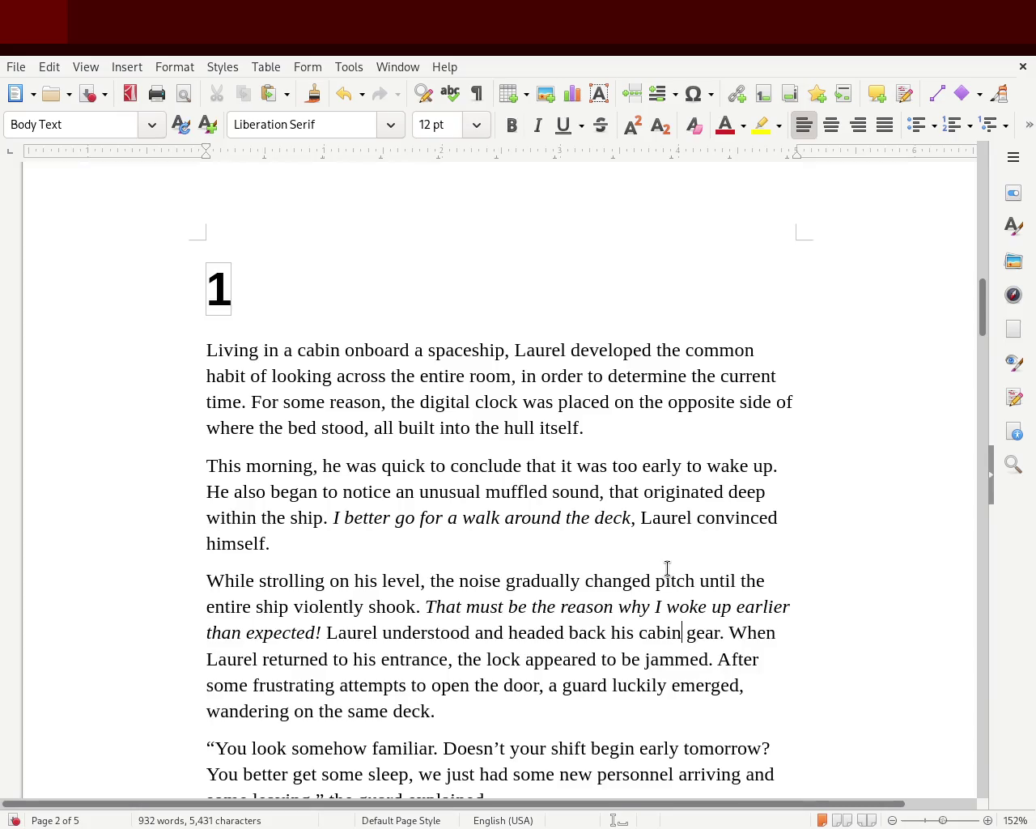
text(for some)
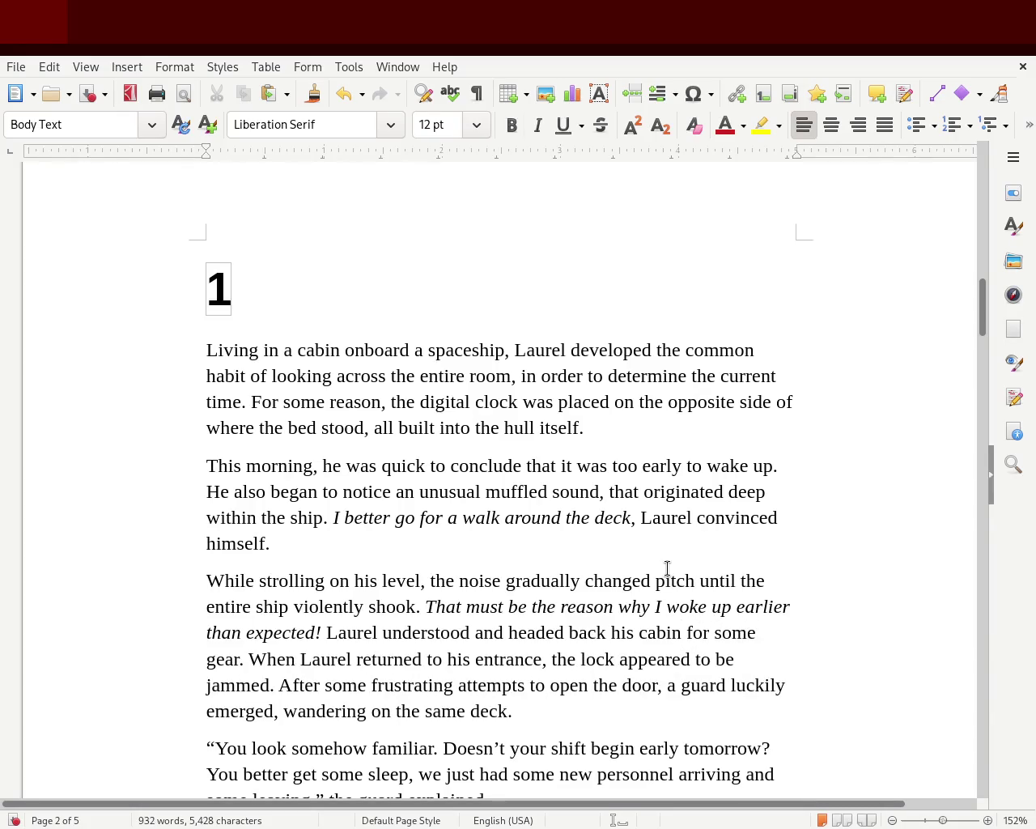
- Add a comma after 'Laurel understood'
key(Left)
key(ctrl+Left)
key(ctrl+Left)
key(ctrl+Left)
key(ctrl+Left)
key(ctrl+Left)
key(ctrl+Left)
key(Right)
key(Right)
key(Right)
key(Right)
key(Right)
key(Right)
text(,)
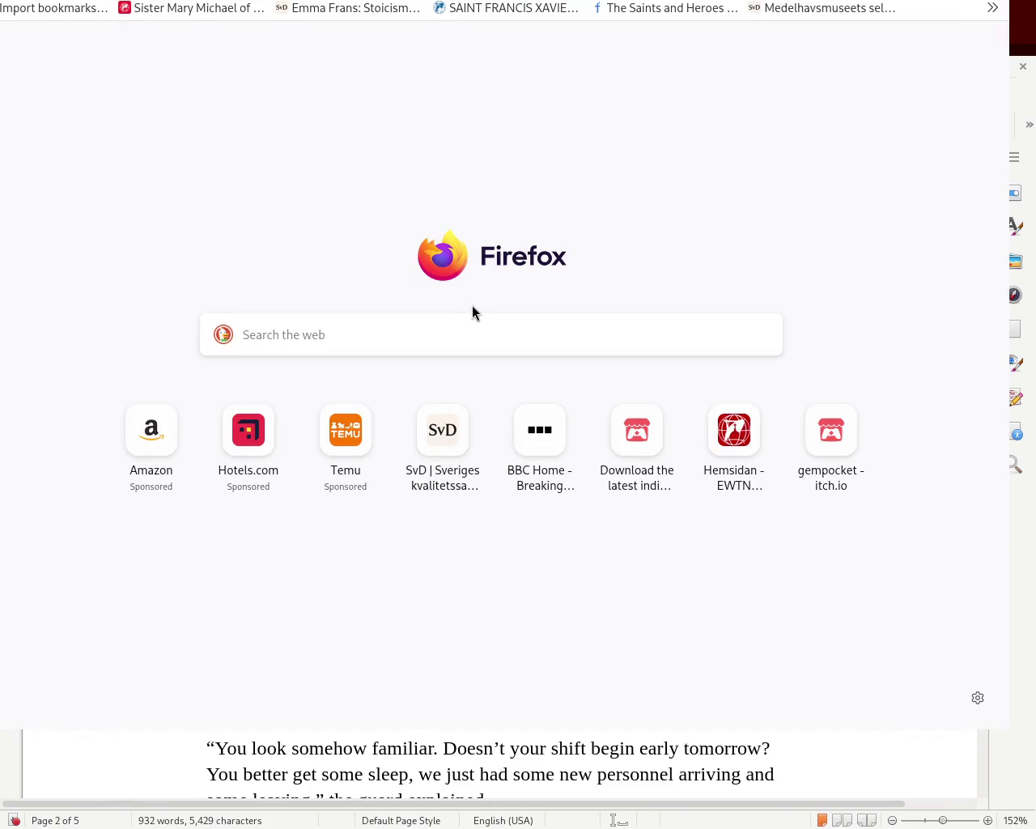
- Drag the Firefox window off to the right edge to uncover the Writer chapter
drag(352, 143, 892, 642)
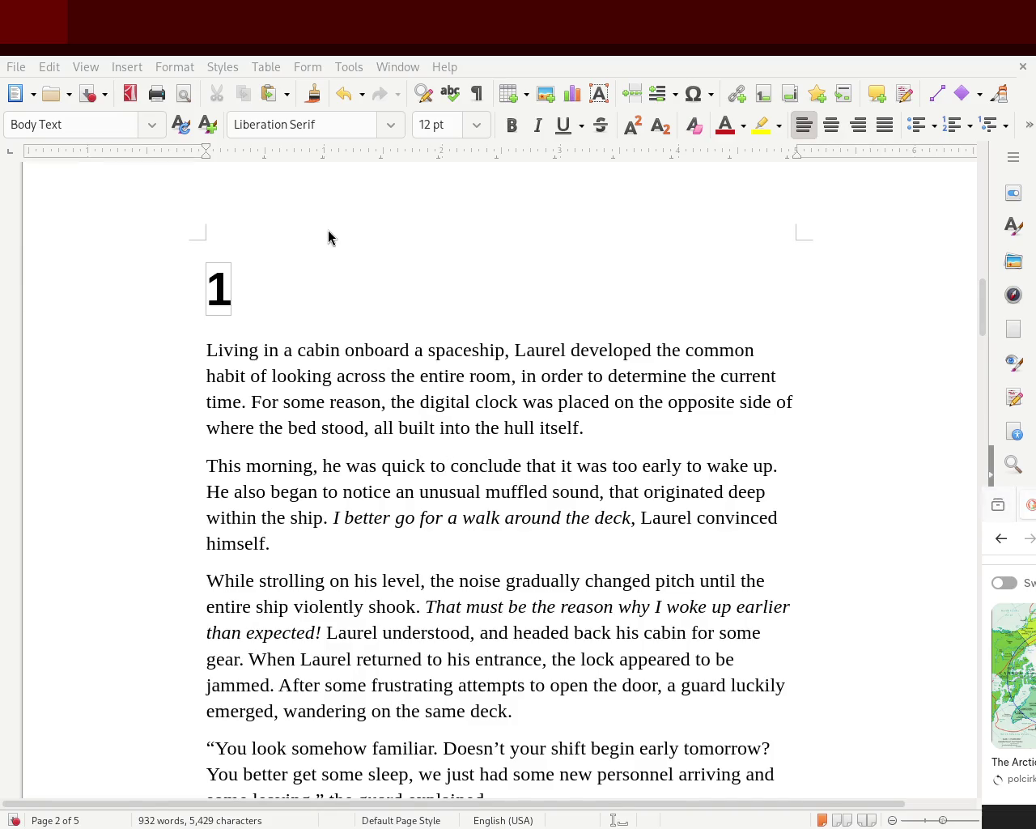
mouse_move(939, 526)
mouse_down()
mouse_move(877, 508)
mouse_move(287, 8)
mouse_move(330, 9)
mouse_move(343, 36)
mouse_up()
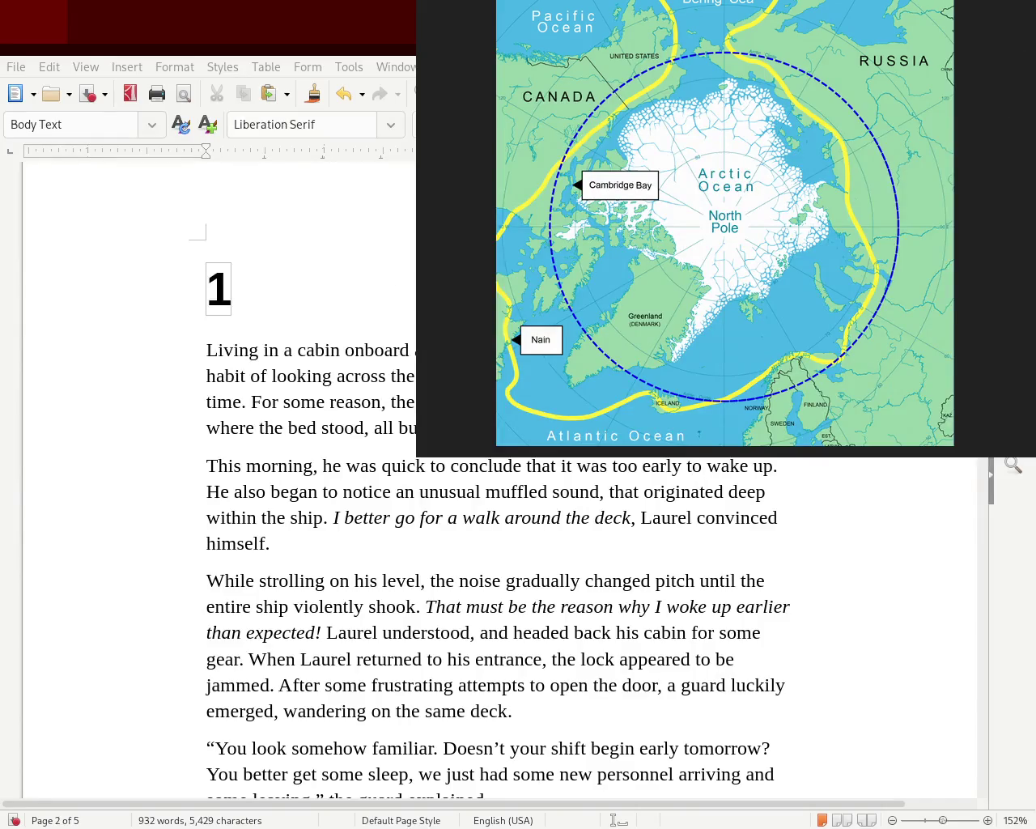
- Enlarge the Firefox window to view the Arctic map image bigger
mouse_move(848, 17)
mouse_down()
mouse_move(725, 3)
mouse_move(885, 2)
mouse_up()
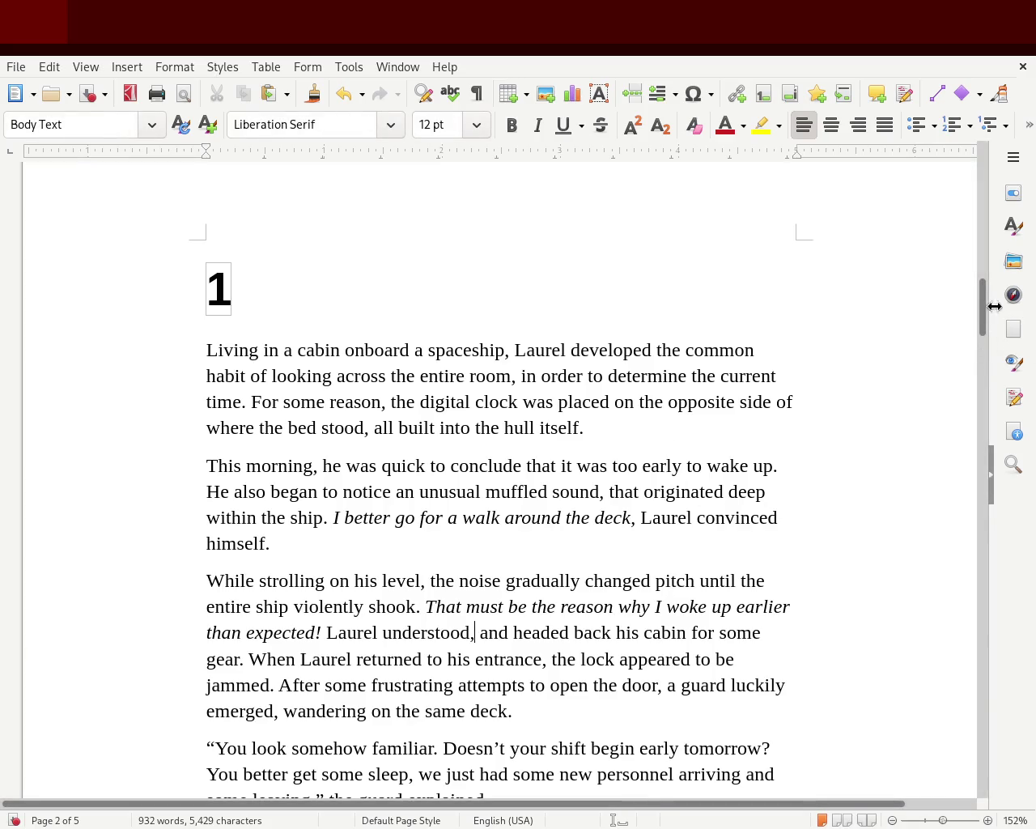
- Scroll the story to chapter 2's opening on page 4
drag(985, 305, 1015, 578)
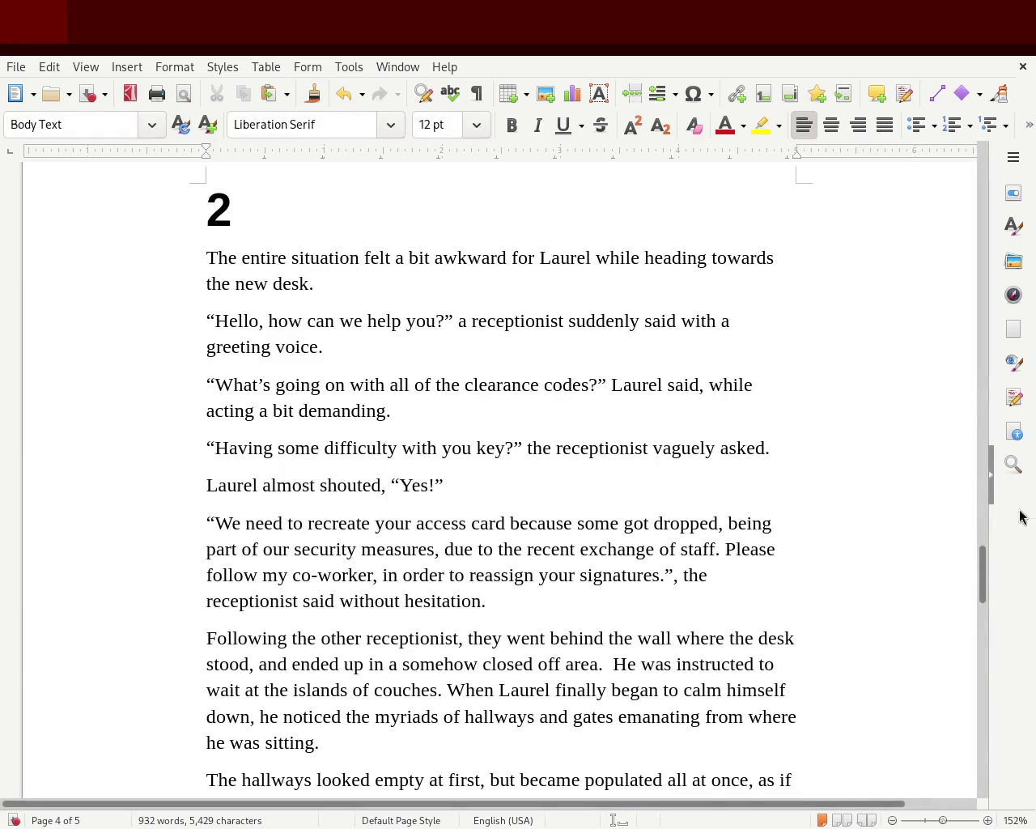
mouse_move(980, 560)
mouse_down()
mouse_move(998, 644)
mouse_move(1010, 520)
mouse_move(999, 157)
mouse_move(987, 336)
mouse_up()
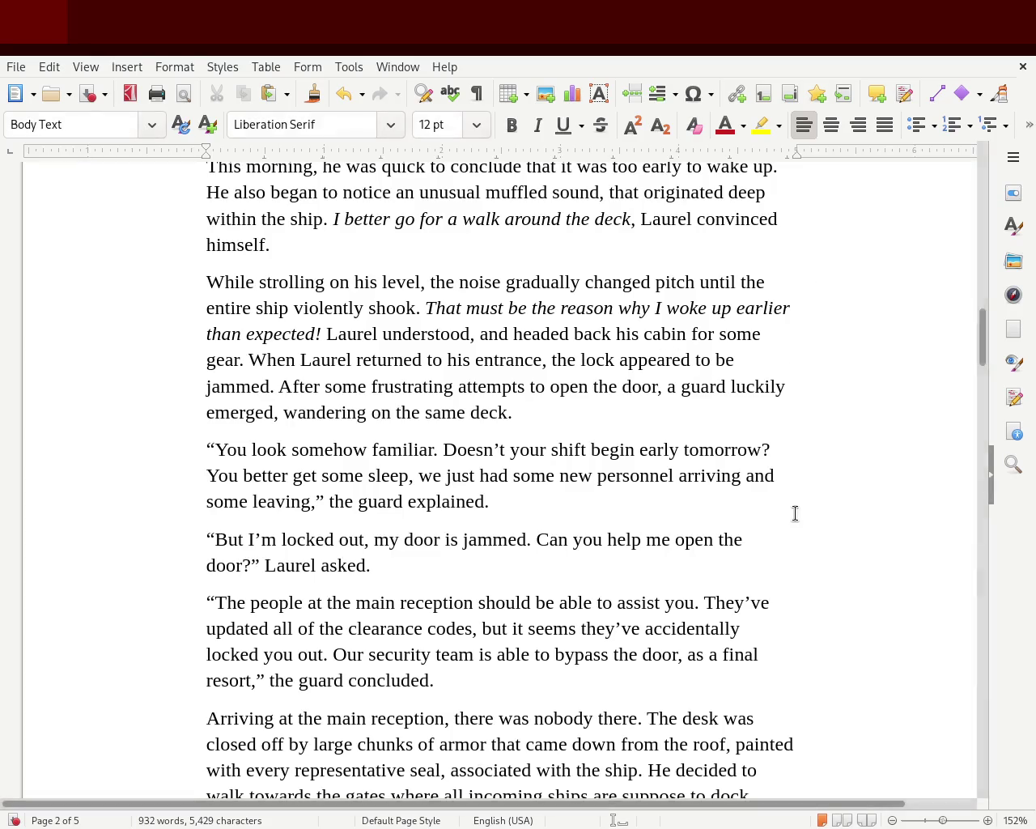
- Scroll up to page 1, then back down to chapter 2's opening on page 4
mouse_move(981, 340)
mouse_down()
mouse_move(981, 168)
mouse_move(975, 316)
mouse_up()
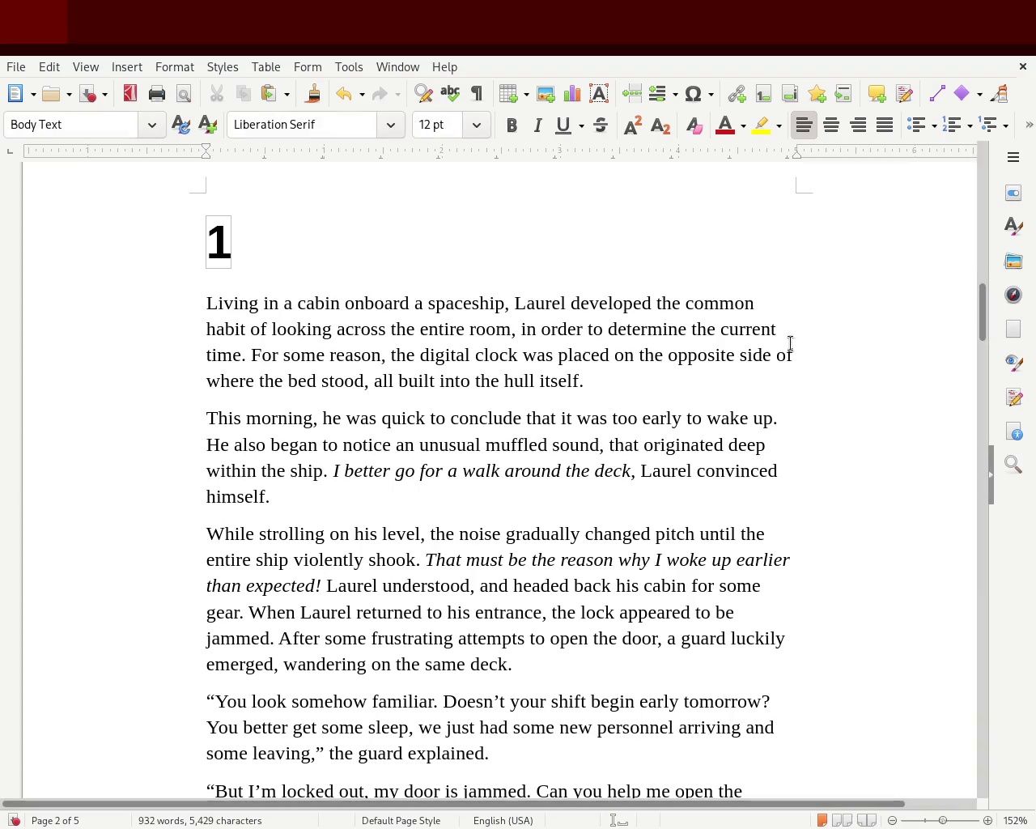
drag(982, 313, 964, 567)
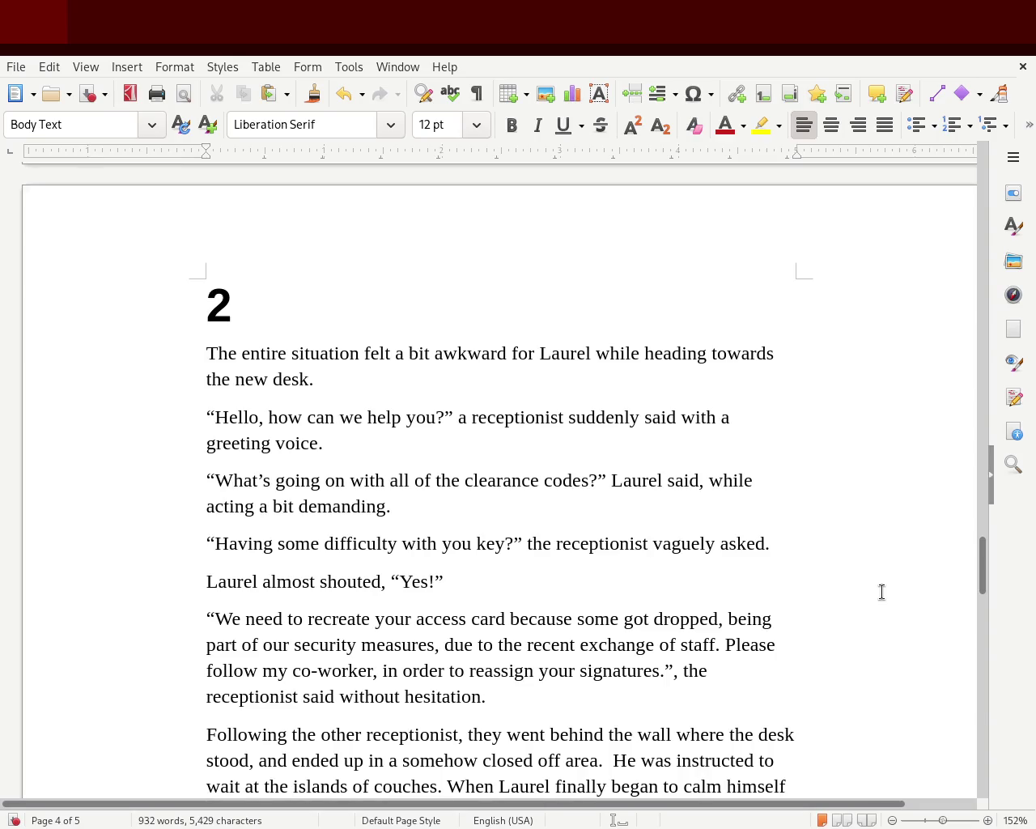
- Put a comma before 'for Laurel' and add 'he was' after 'while' in the opening sentence
drag(572, 425, 650, 417)
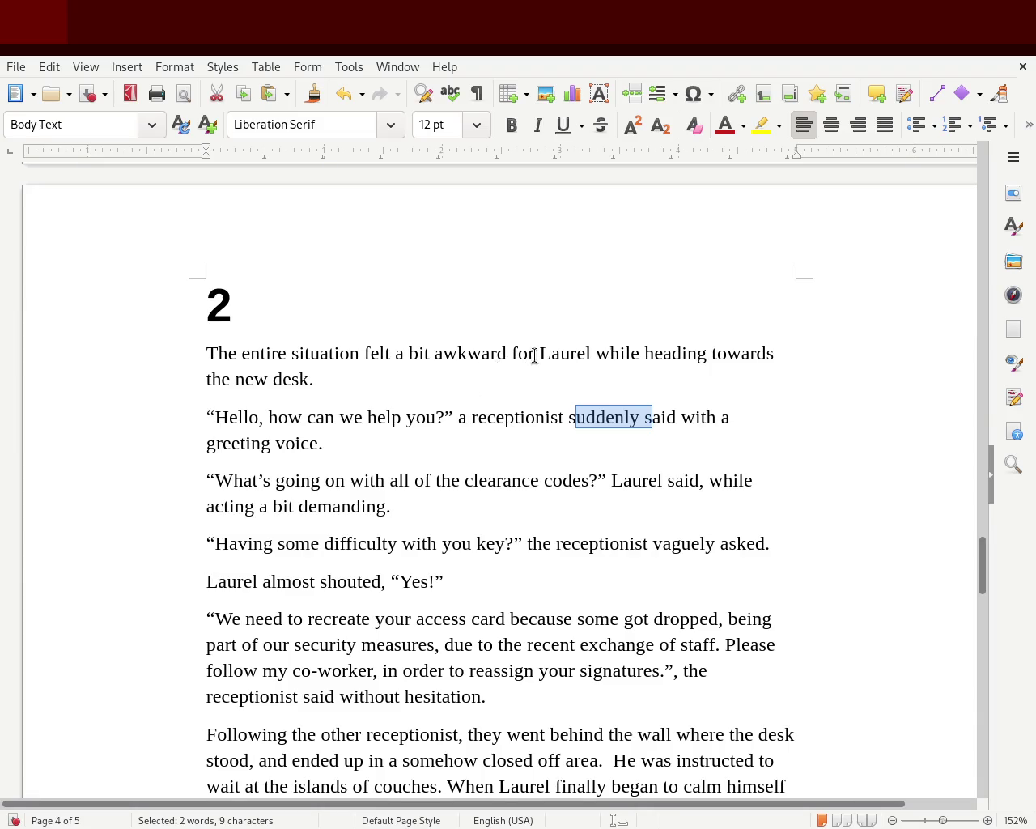
drag(513, 354, 590, 356)
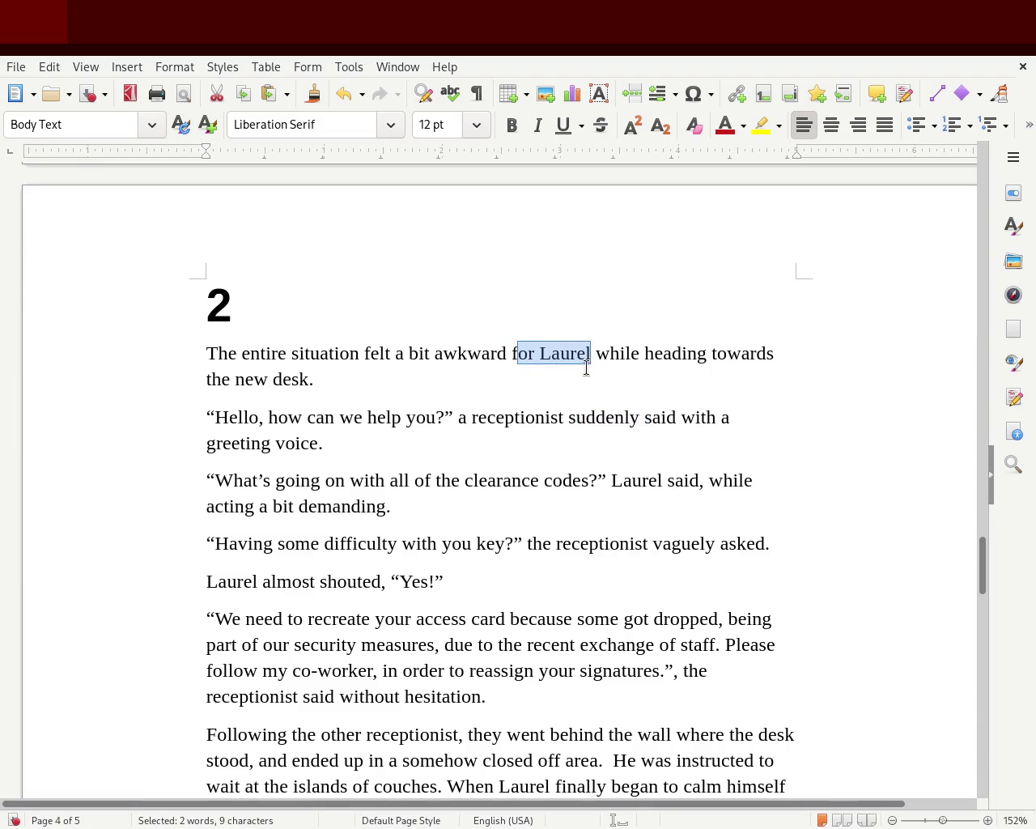
key(BackSpace)
key(BackSpace)
text(,)
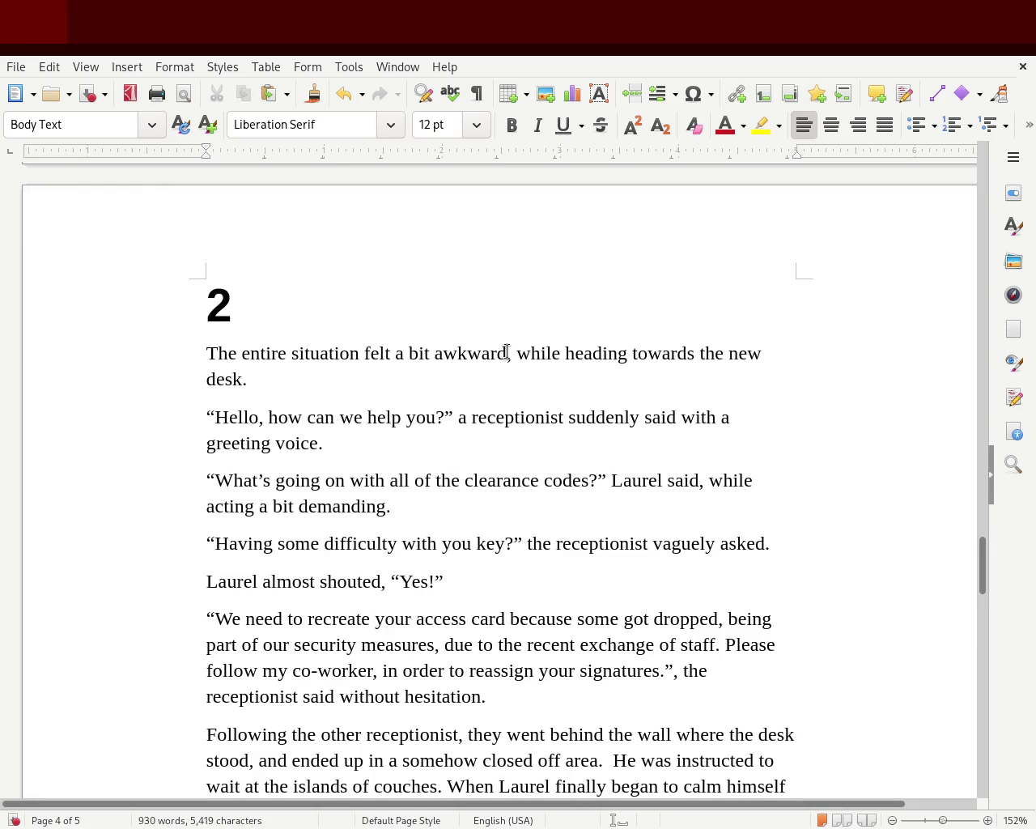
text( for Laurel)
key(Right)
key(Right)
key(Right)
key(Right)
key(Right)
text(he was)
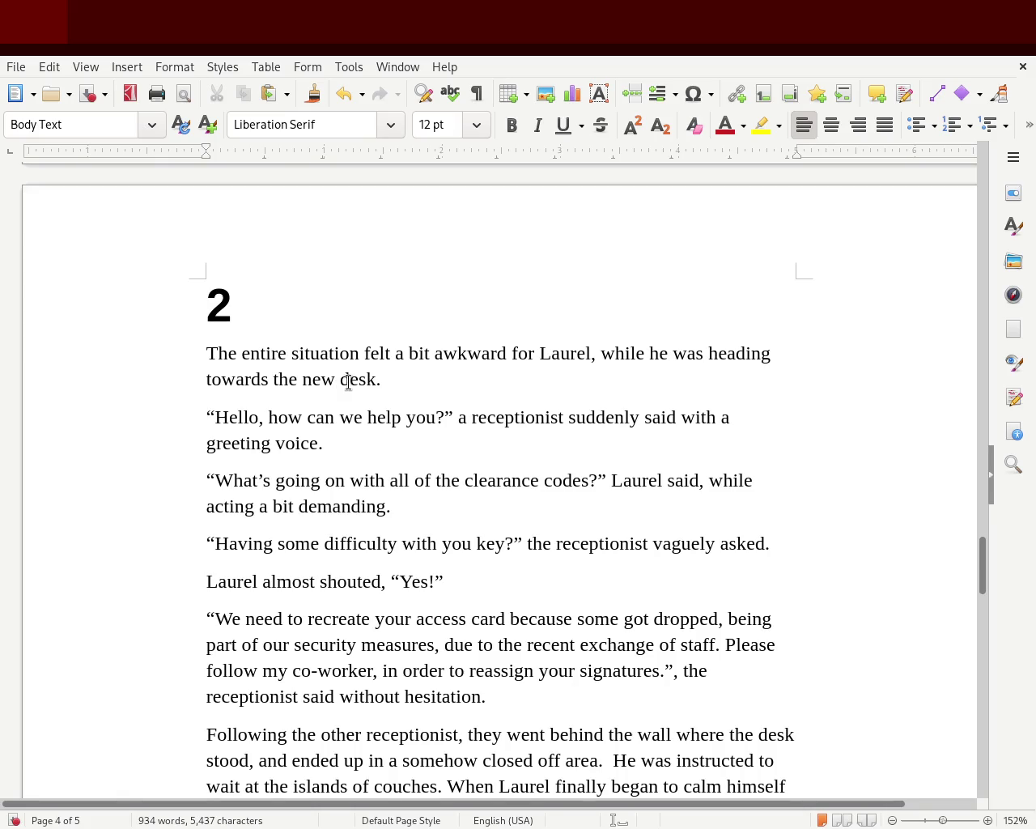
- Insert 'receptionists at their' before 'new' and fix the misspelling 'receptionsists'
click(302, 377)
text(receptionsists at their)
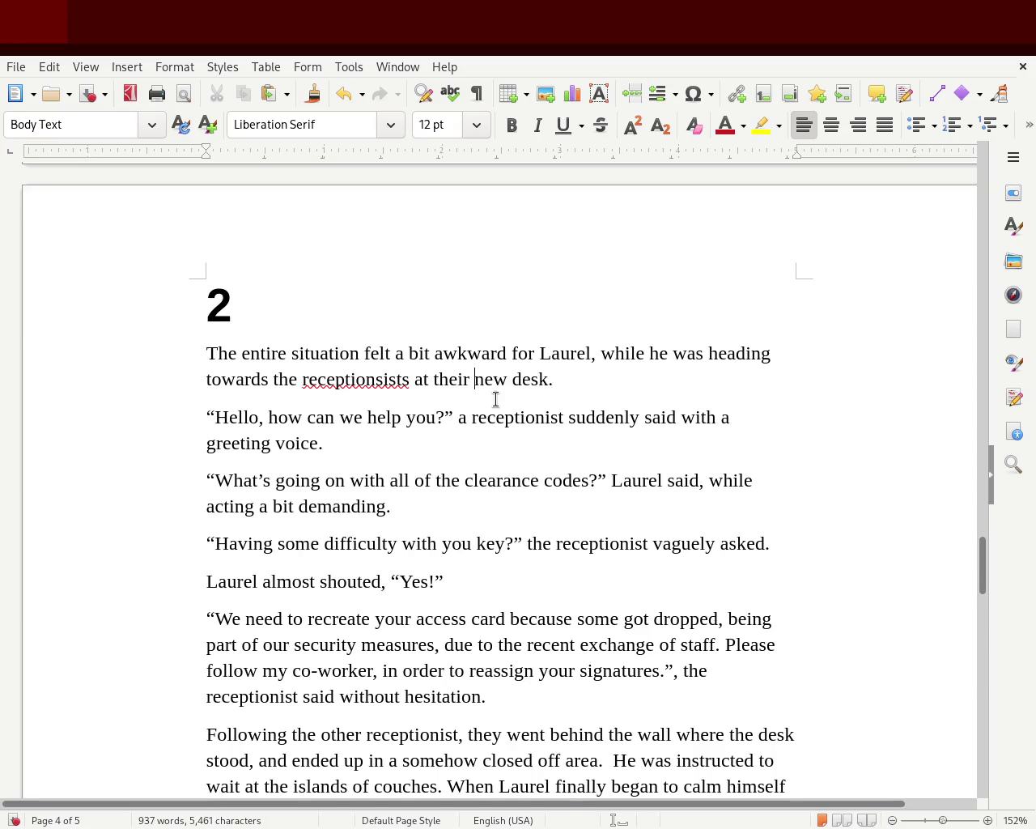
double_click(382, 385)
text(receptionists)
click(587, 374)
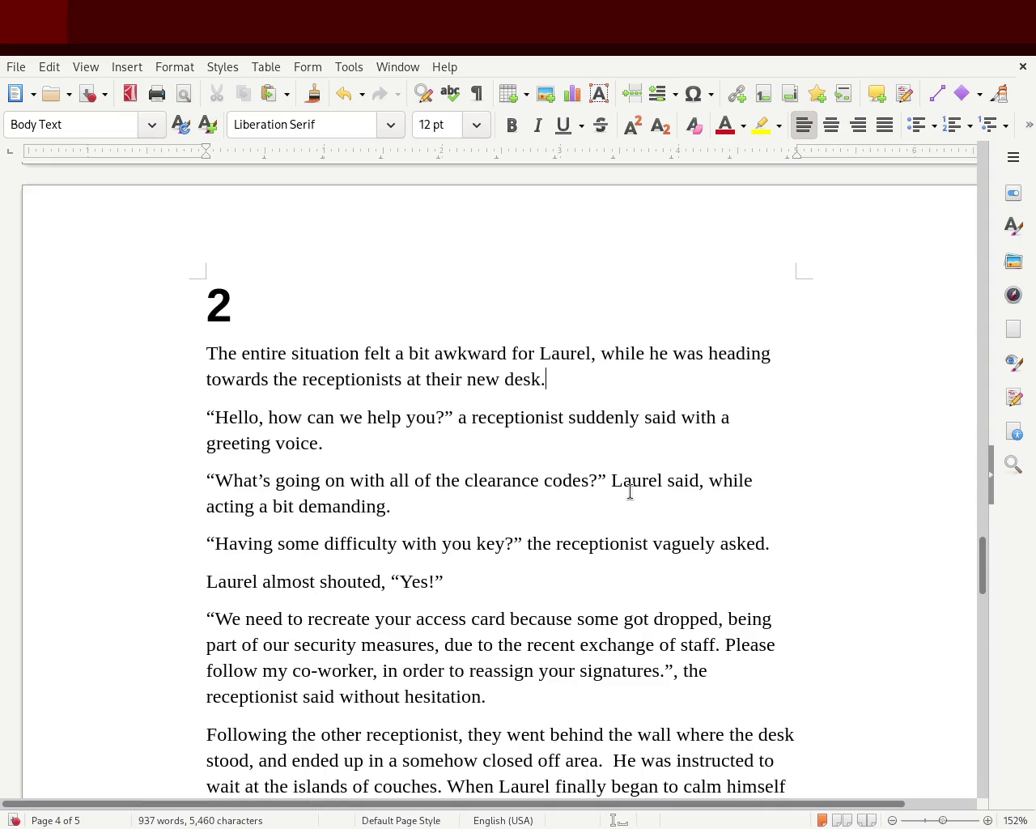
click(397, 375)
- Insert a comma after 'receptionists' so it reads 'towards the receptionists, at their new desk.'
text(,)
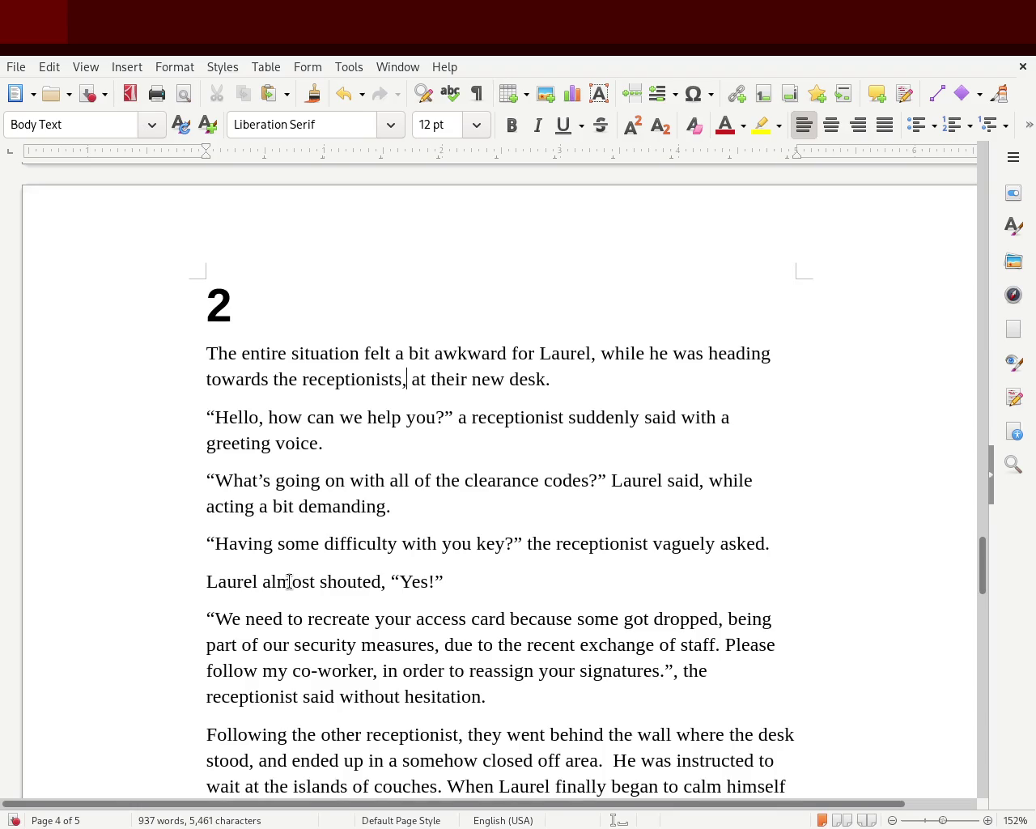
double_click(289, 581)
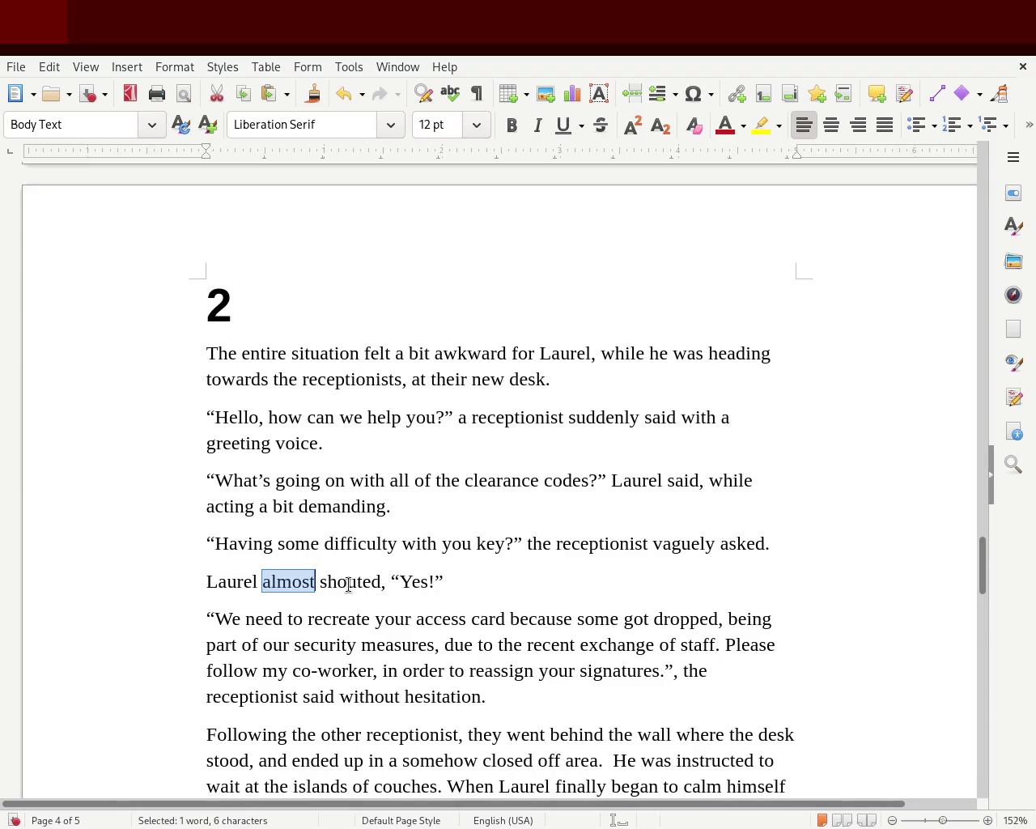
- Replace 'almost shouted' with 'exclaimed' and remove the extra space, giving Laurel exclaimed, “Yes!”
text(exclam)
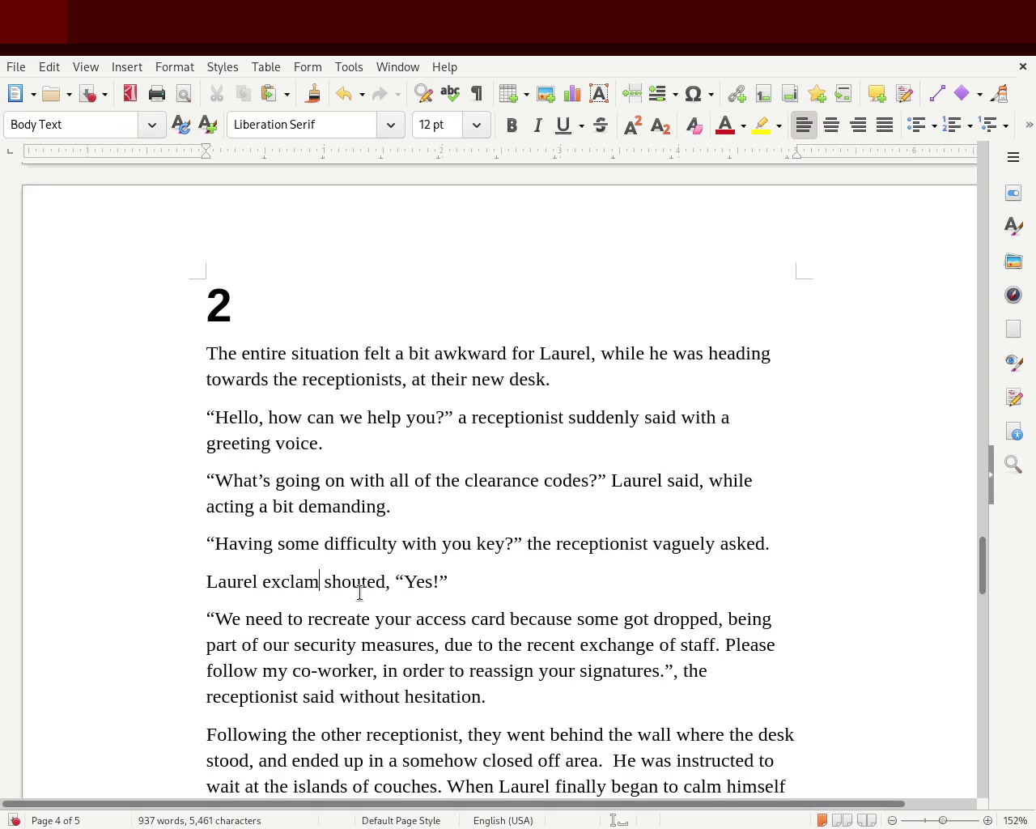
key(BackSpace)
text(imed )
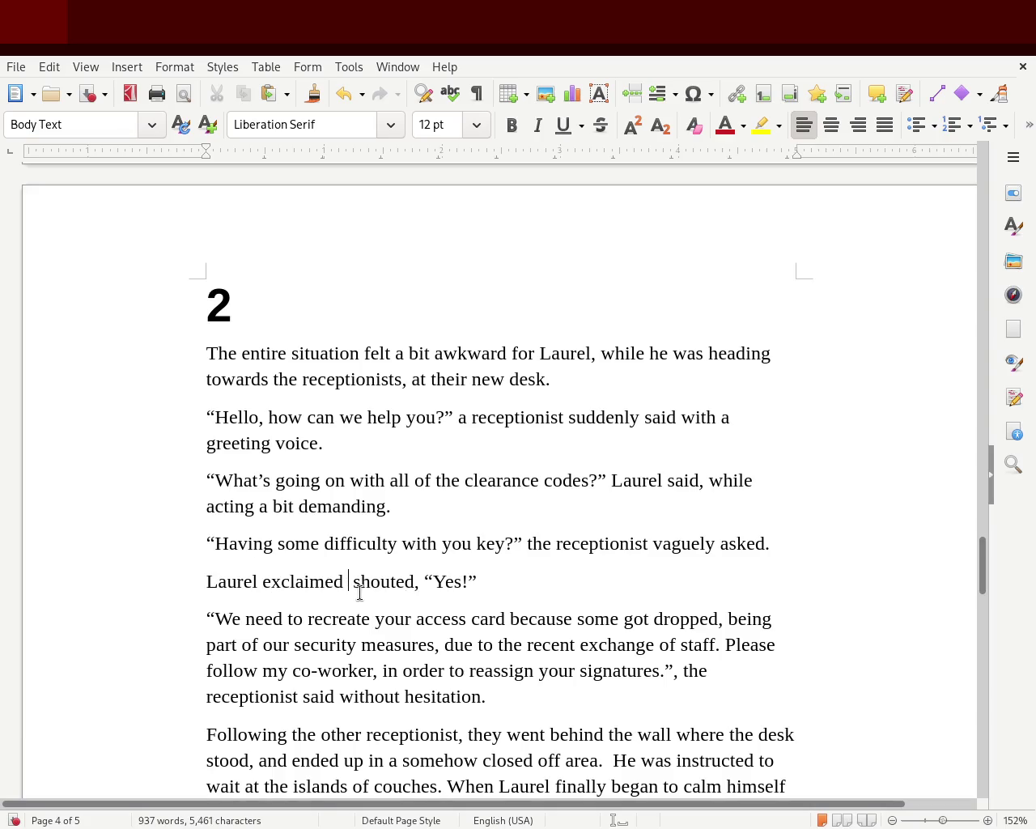
text(a loud)
key(Delete)
key(Delete)
key(Delete)
key(Delete)
key(Delete)
key(Delete)
key(Delete)
key(Delete)
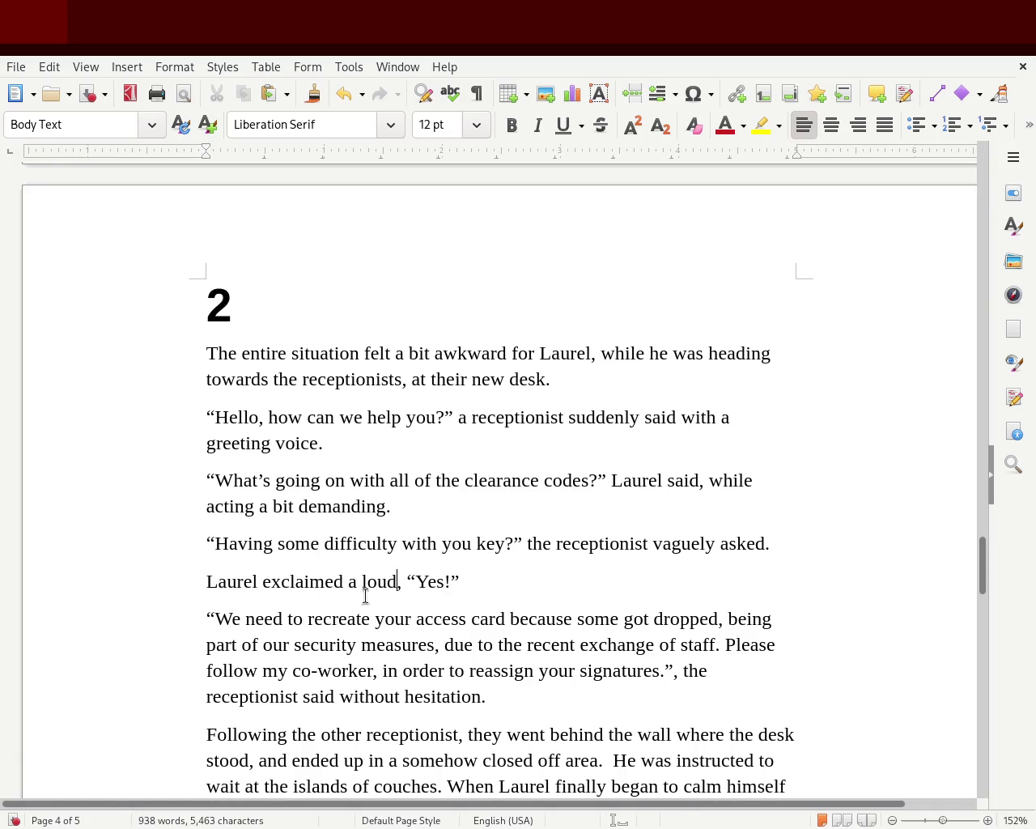
drag(348, 581, 396, 582)
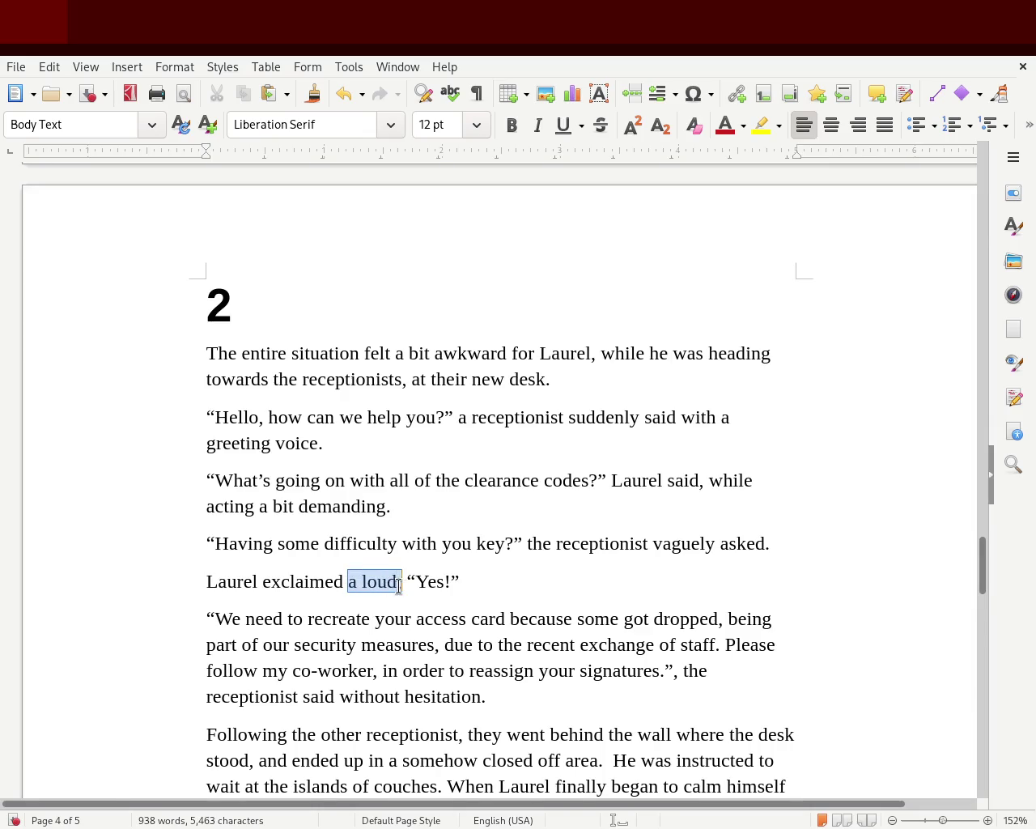
key(Delete)
key(Left)
key(Delete)
key(Left)
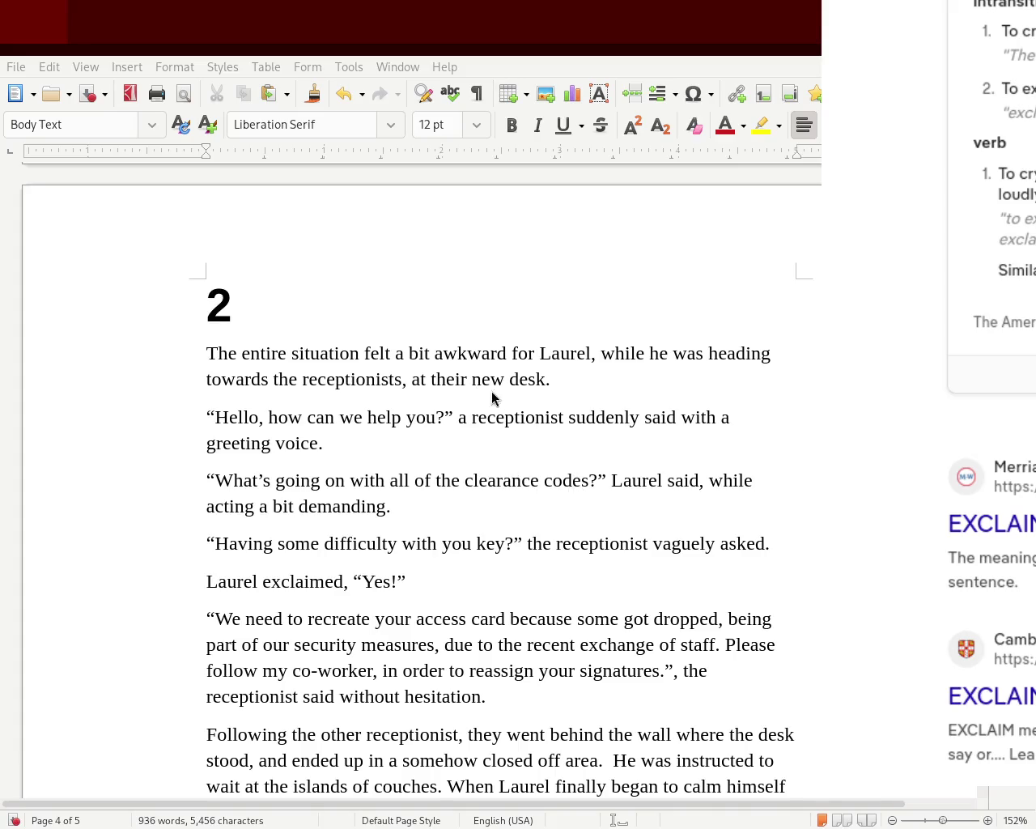
- Bring the Writer chapter back in front of the 'exclaim' dictionary results
click(727, 429)
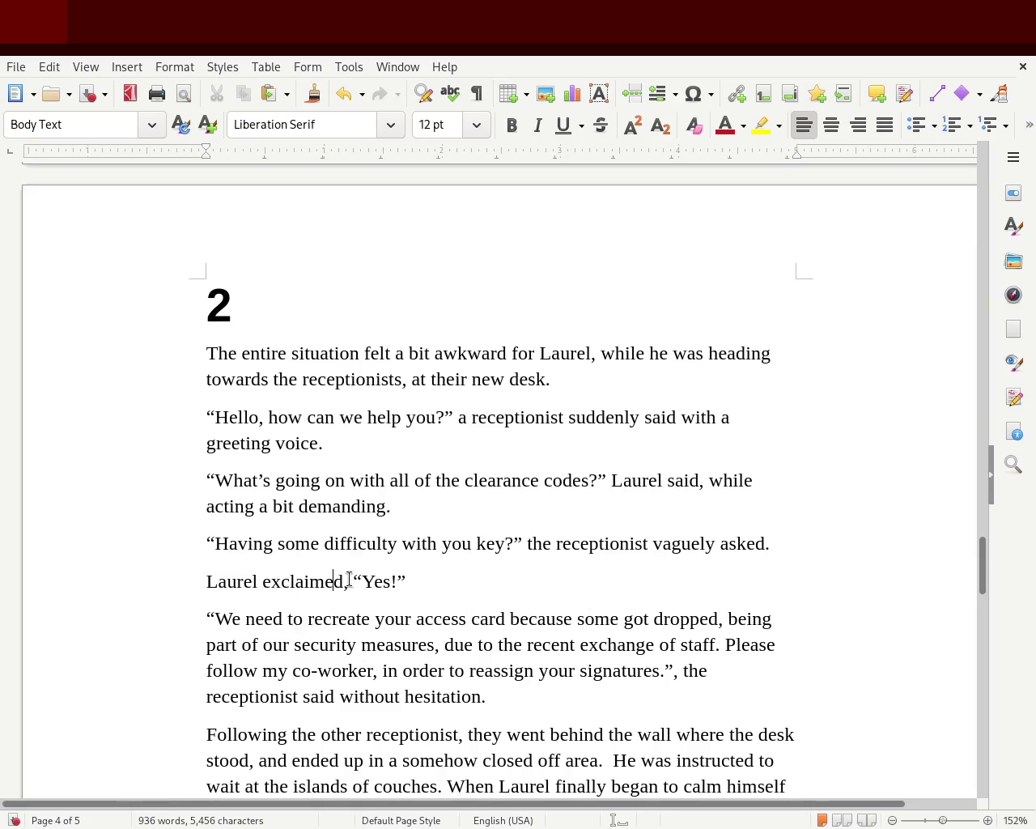
- Move 'Laurel exclaimed' after the quote, ending with a period: “Yes!”, Laurel exclaimed
drag(348, 581, 199, 584)
key(BackSpace)
click(382, 577)
text(,)
key(BackSpace)
text(,)
key(BackSpace)
key(BackSpace)
text(,)
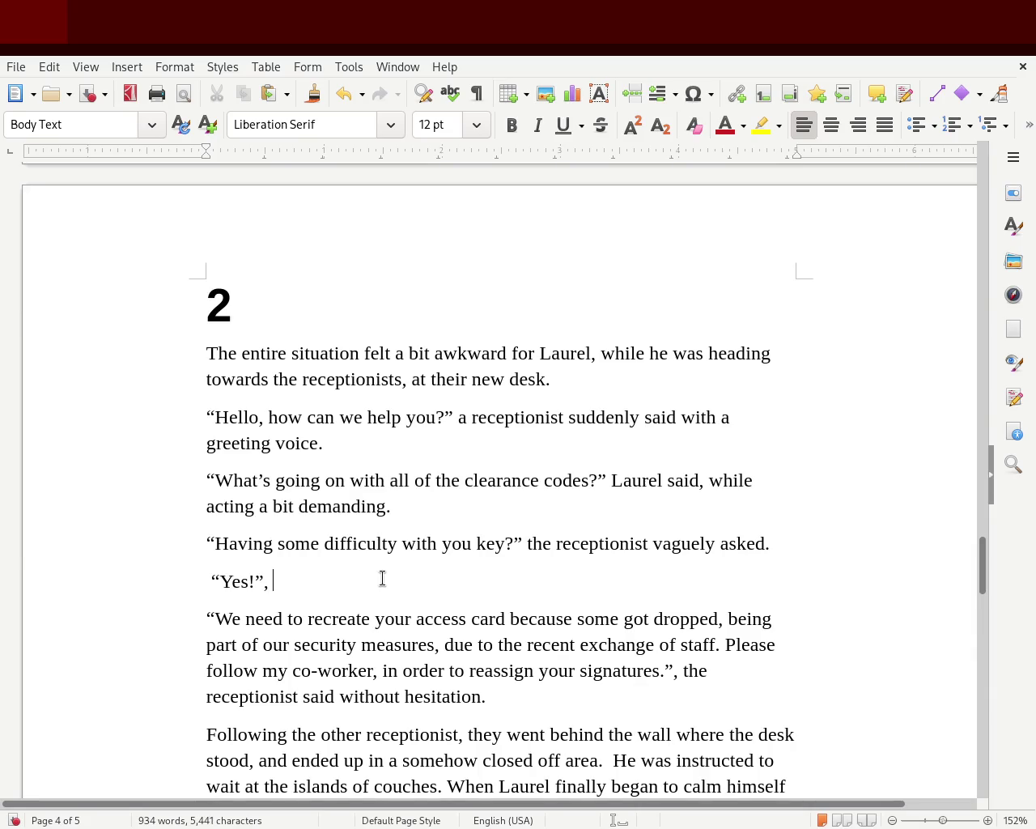
text( Laurel exclaimed,)
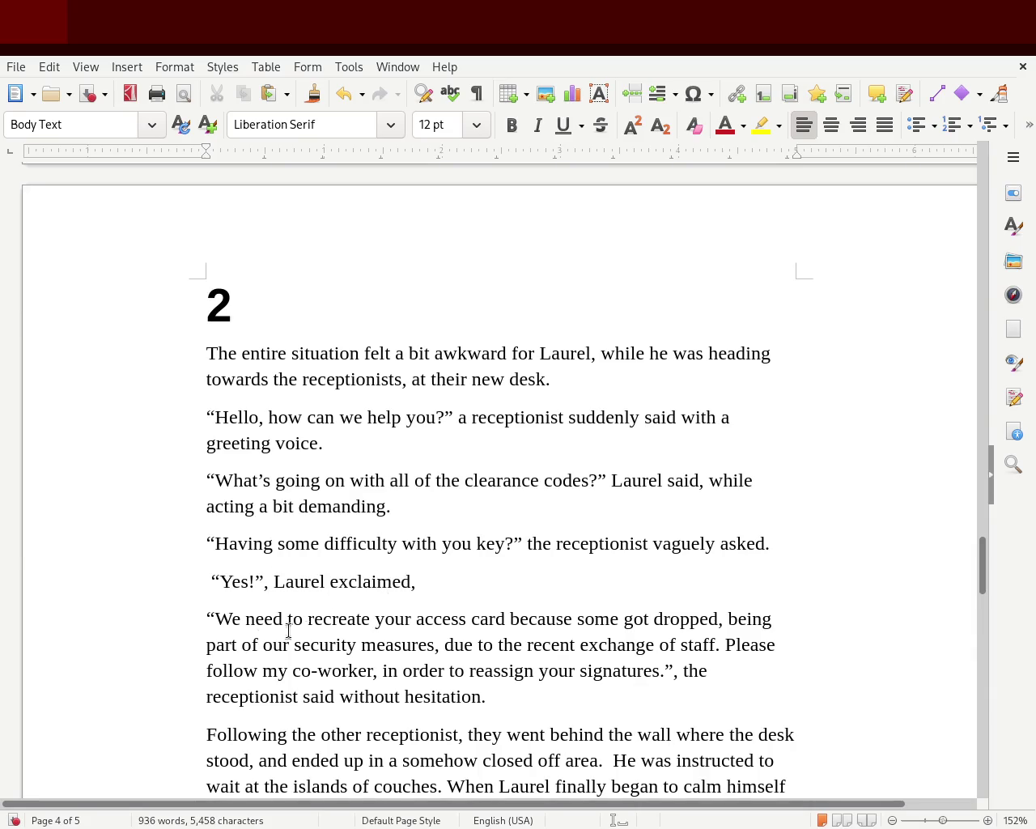
key(BackSpace)
text(-)
key(BackSpace)
text(.)
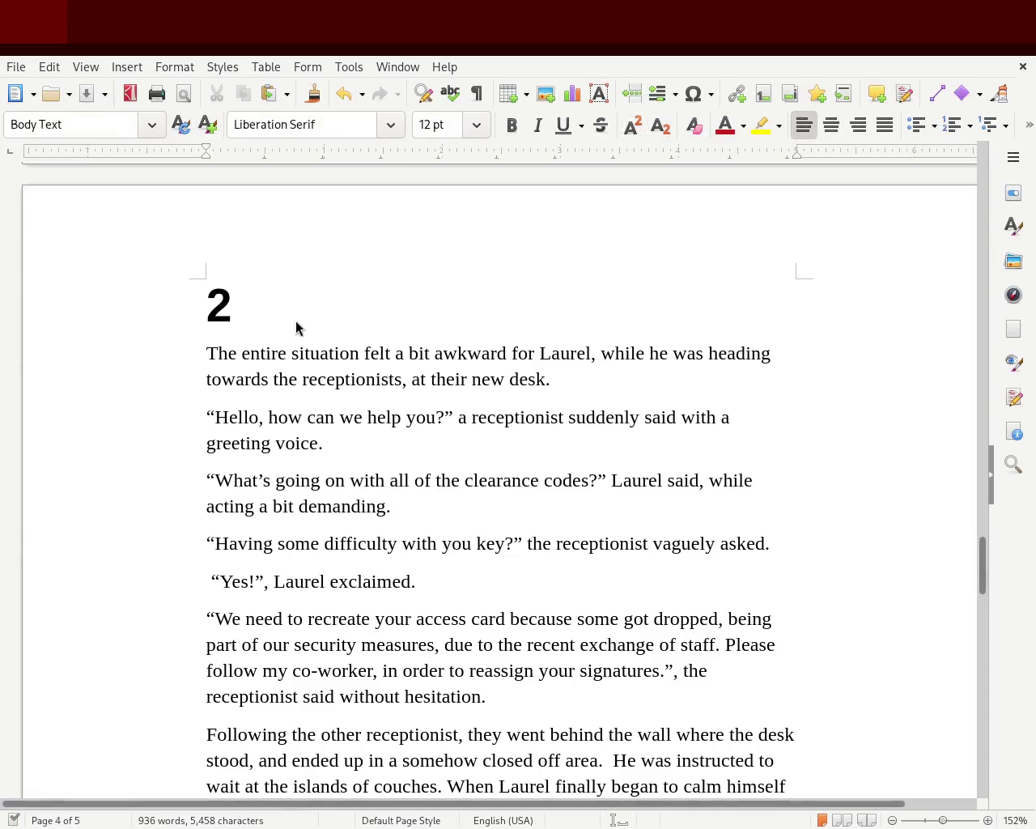
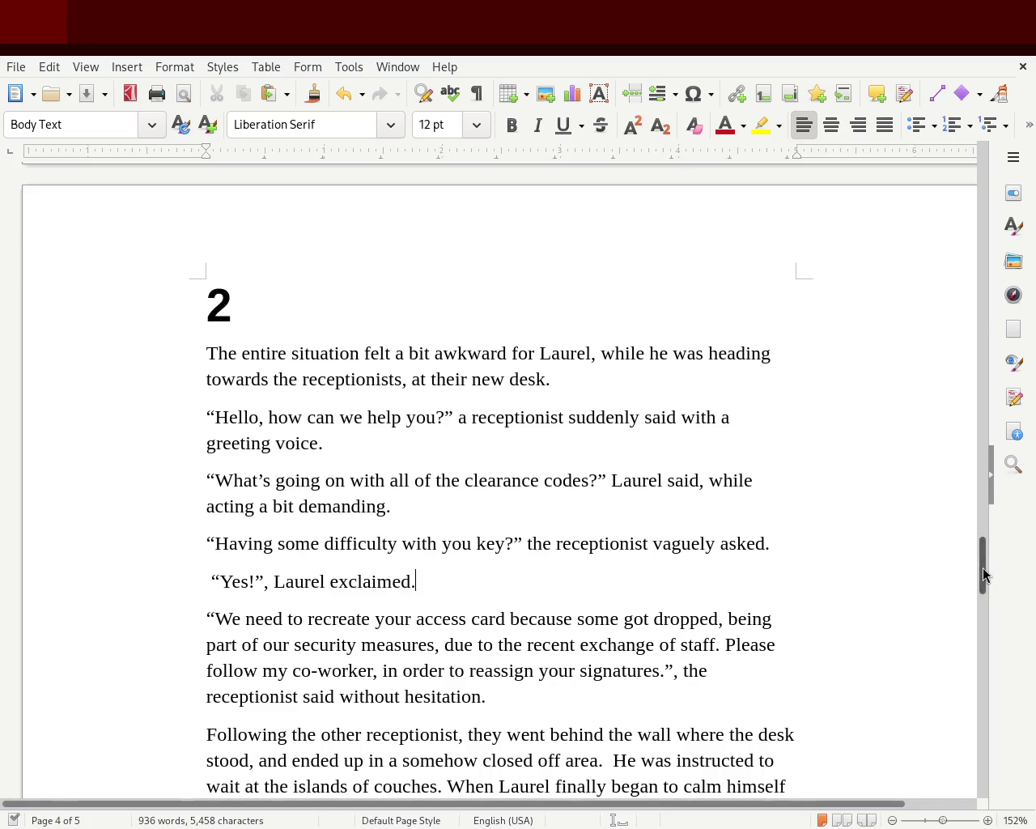
- Change 'recreate' to 'reforge' in the receptionist's line
drag(981, 574, 985, 599)
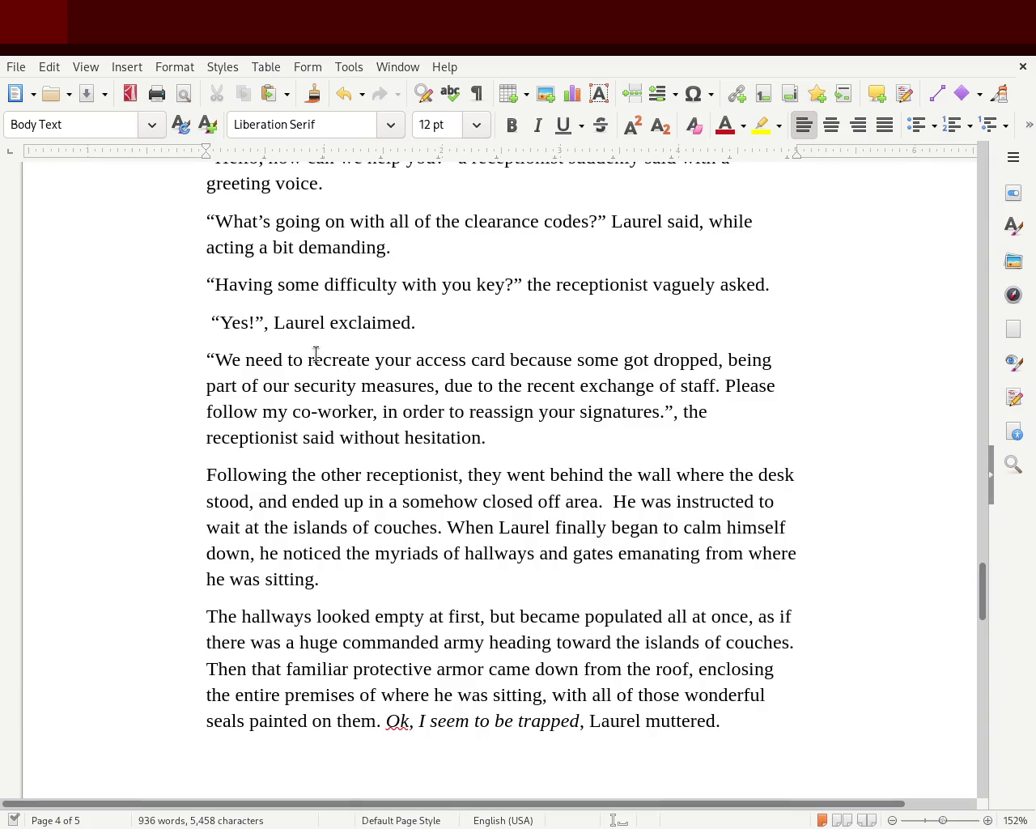
drag(322, 359, 371, 363)
text(forge)
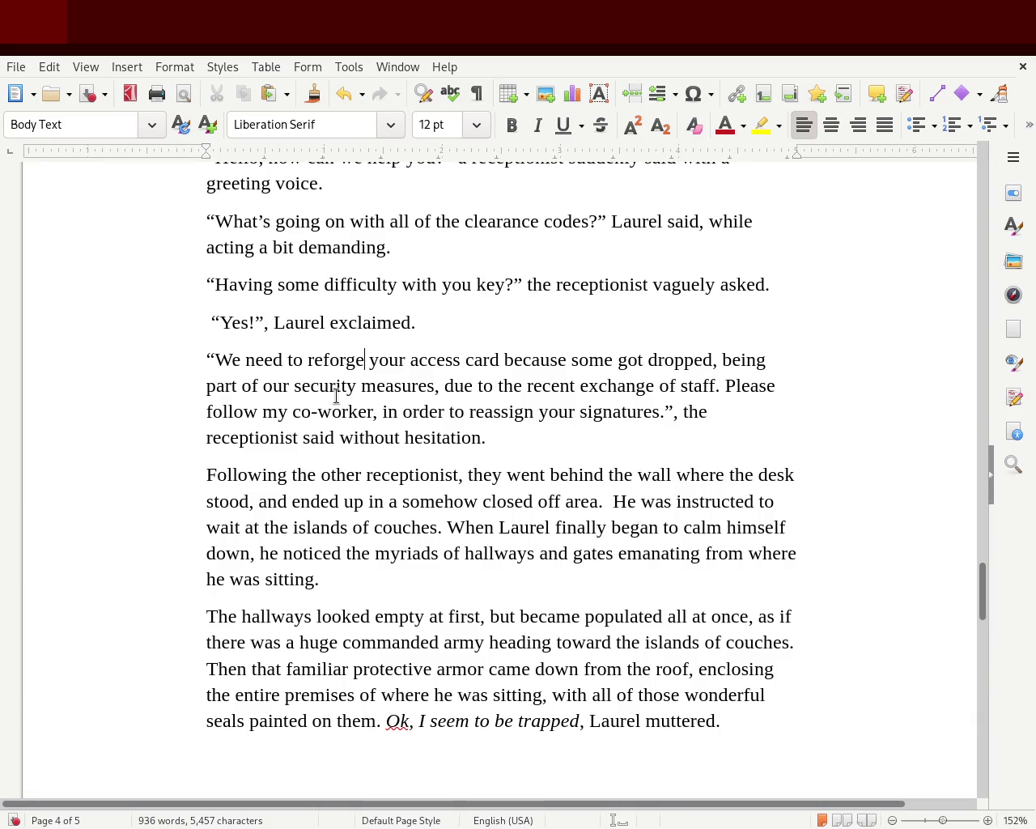
- Delete 'because some got dropped' so the sentence continues straight after 'card,'
double_click(595, 358)
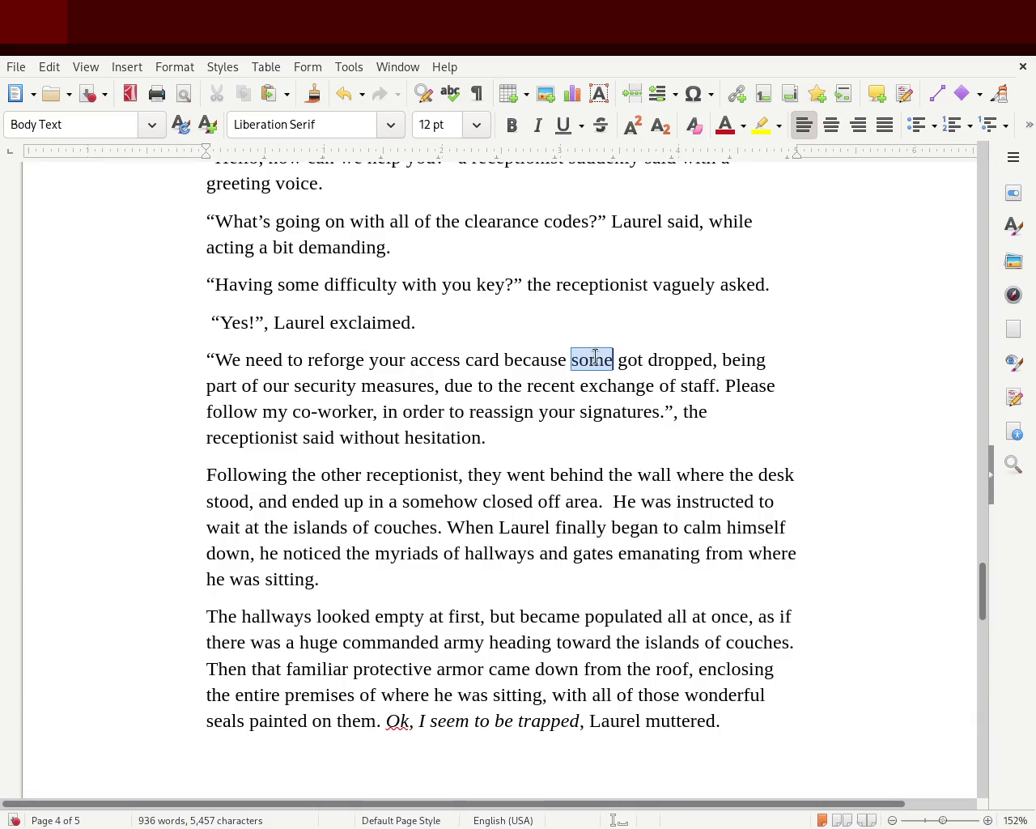
text(m)
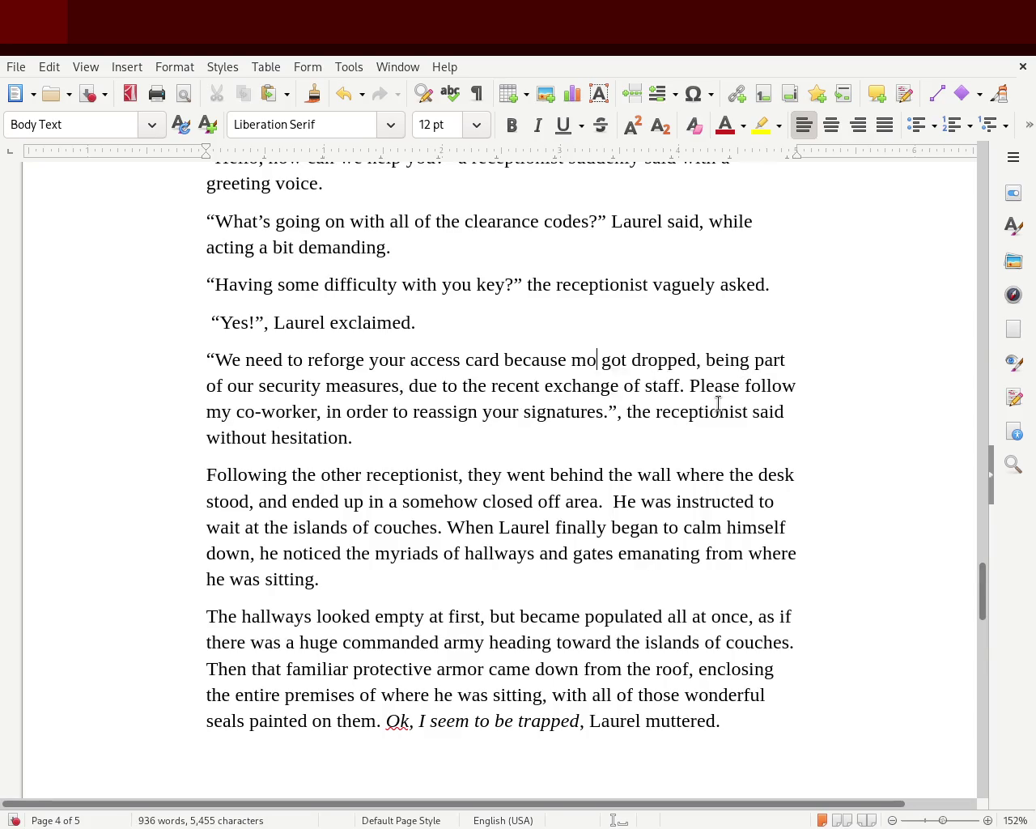
key(BackSpace)
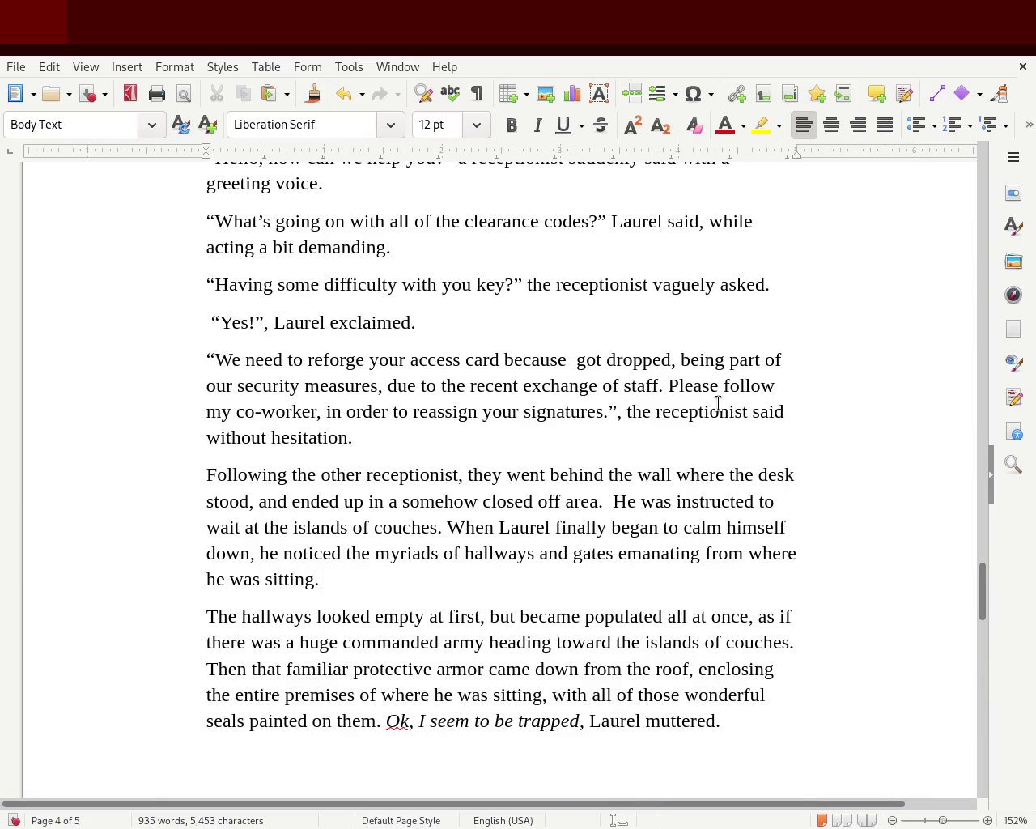
key(Left)
key(Left)
key(Left)
key(Left)
key(Right)
key(Delete)
key(Delete)
key(Delete)
key(Delete)
key(Delete)
key(Delete)
key(Delete)
key(Delete)
key(Delete)
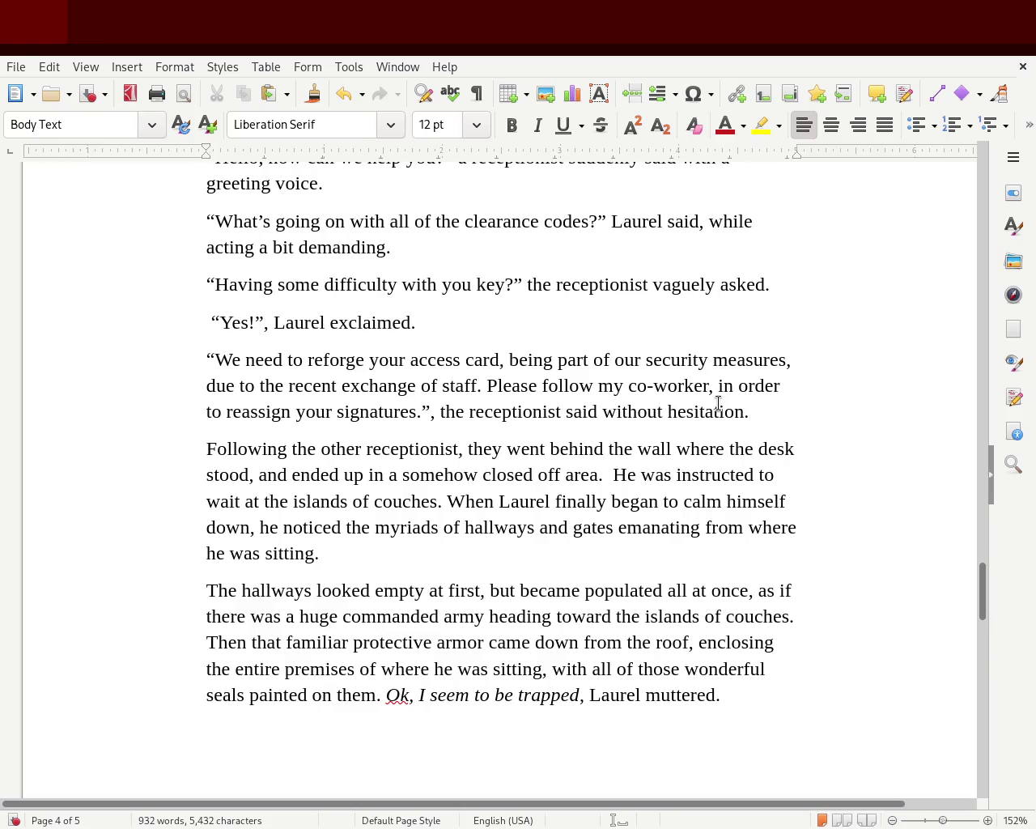
key(Right)
key(Right)
key(Right)
key(Right)
key(Right)
key(Right)
- Add 'recent' before 'security' and delete the old 'recent' before 'exchange'
text(recent)
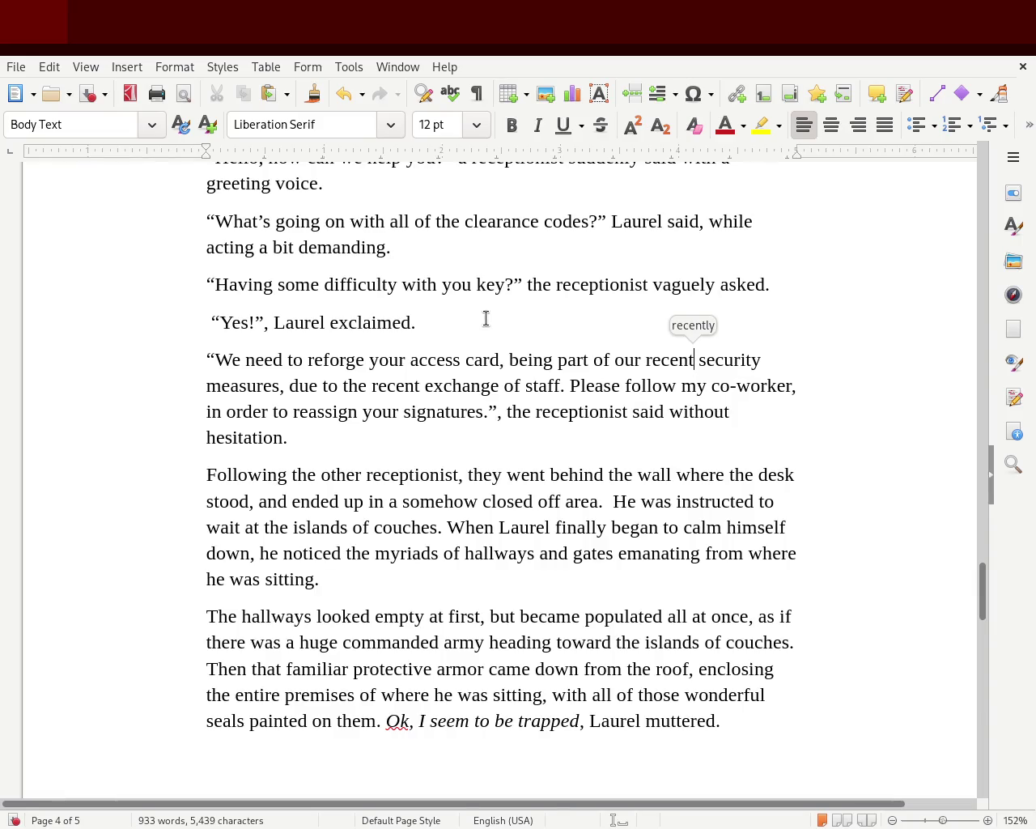
double_click(414, 385)
key(Delete)
key(Delete)
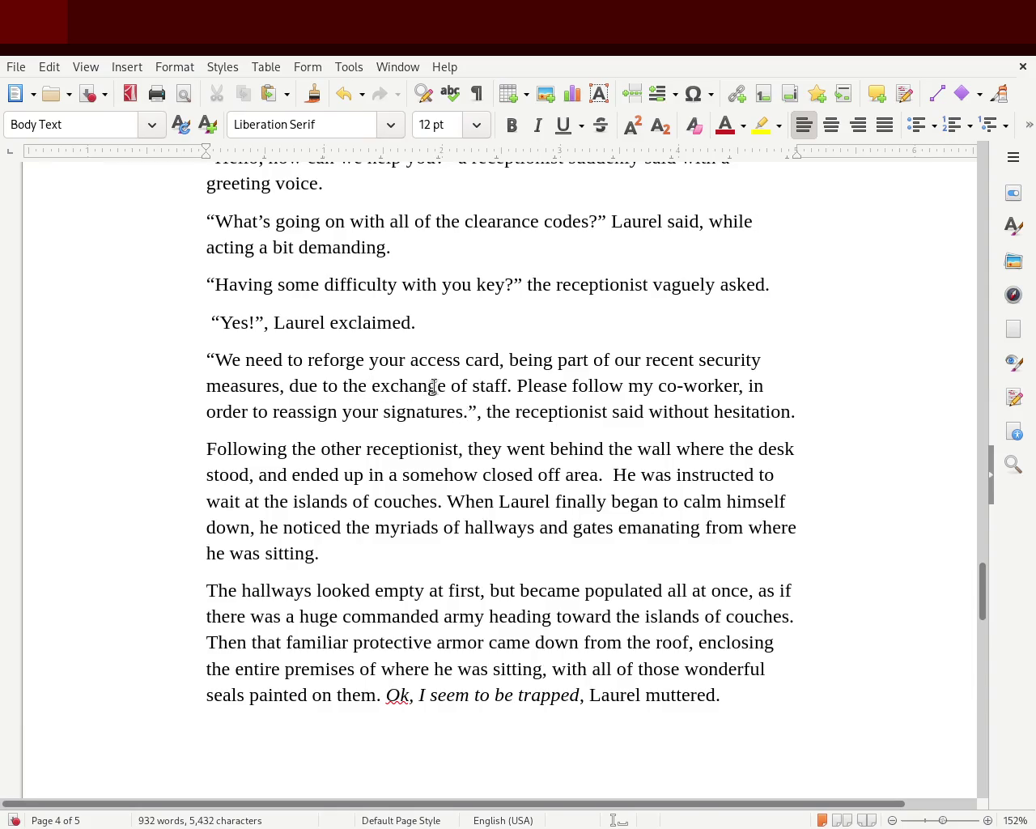
- Insert 'latest' before 'exchange', leaving 'due to the latest exchange of staff.'
key(Delete)
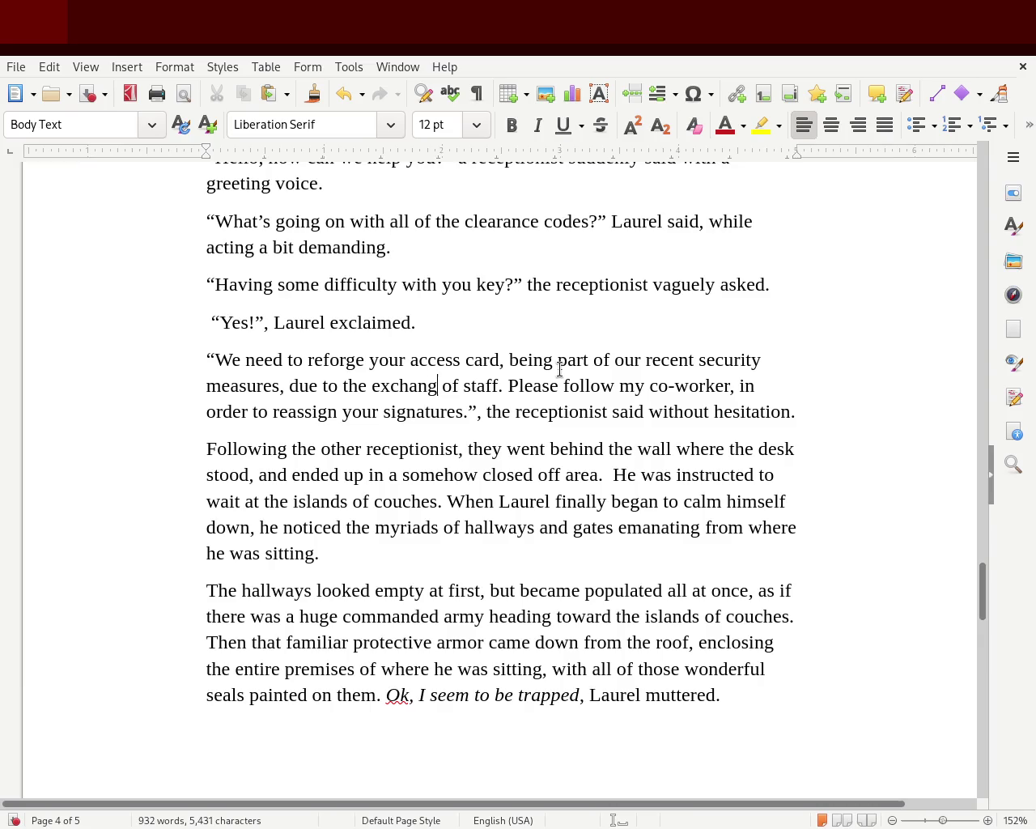
text(e)
key(Left)
key(Left)
key(Left)
key(Left)
key(Left)
key(Right)
key(Right)
key(Right)
key(Right)
key(Right)
key(Right)
key(Right)
text(s)
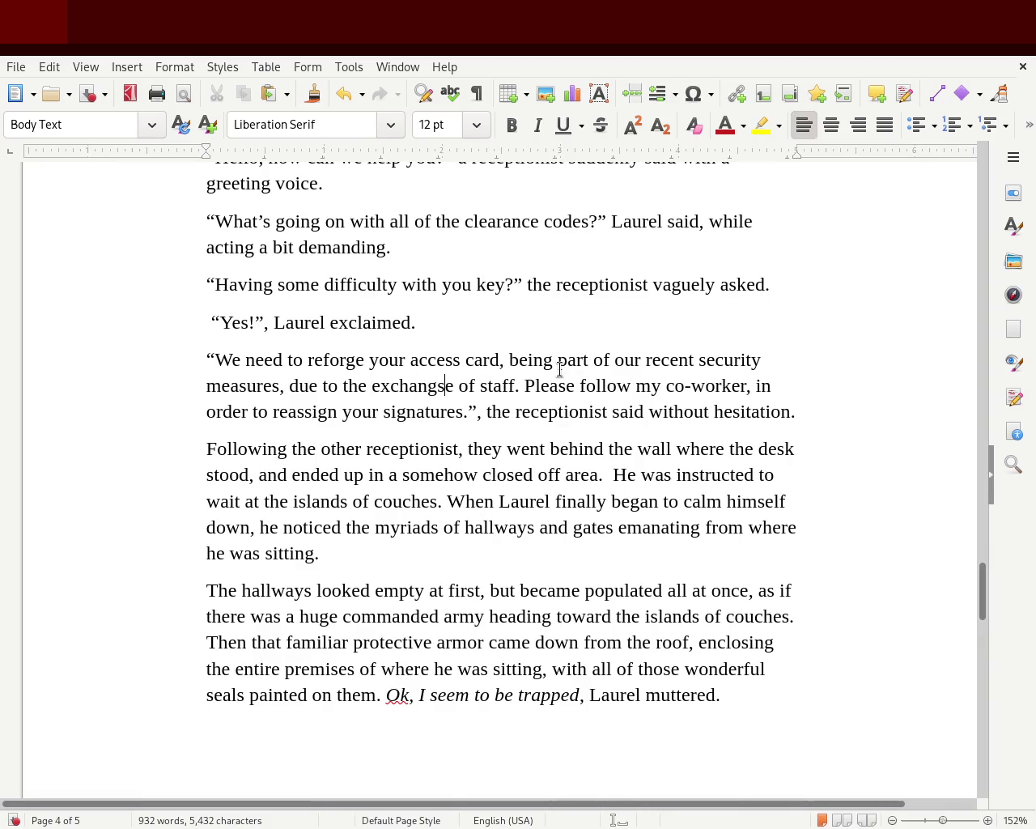
key(BackSpace)
key(Right)
text(s)
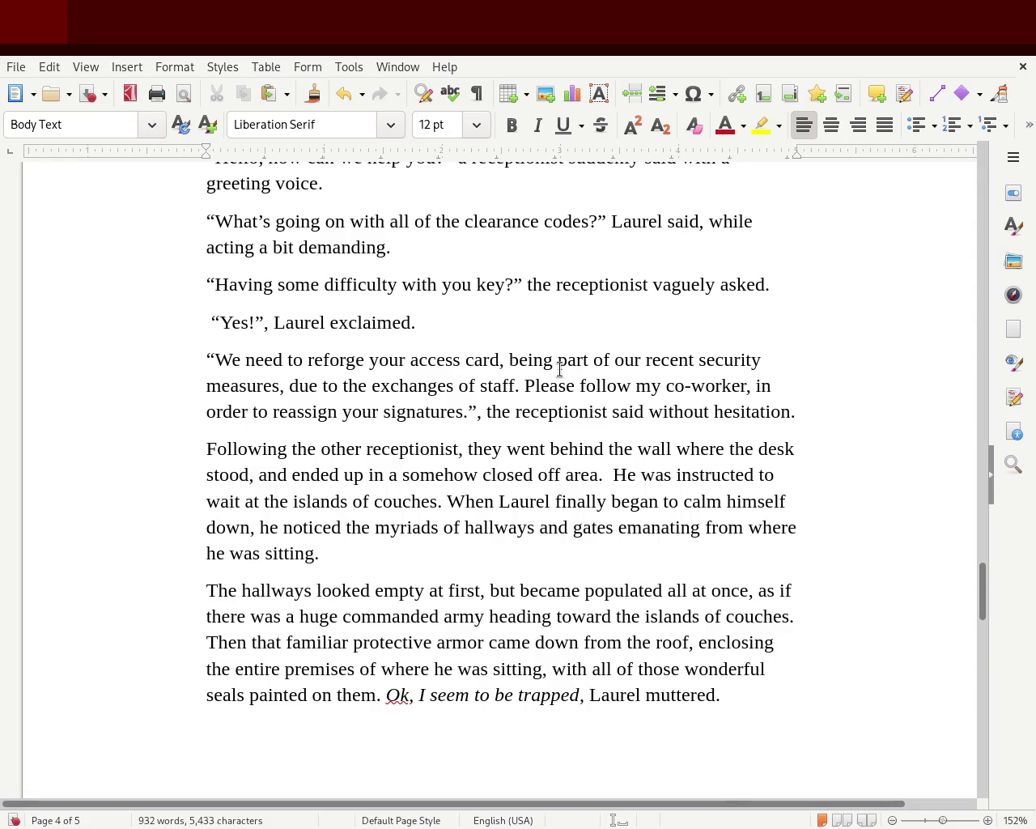
key(Left)
key(ctrl+Left)
text(latest)
key(Right)
key(Right)
key(Right)
key(Right)
key(Delete)
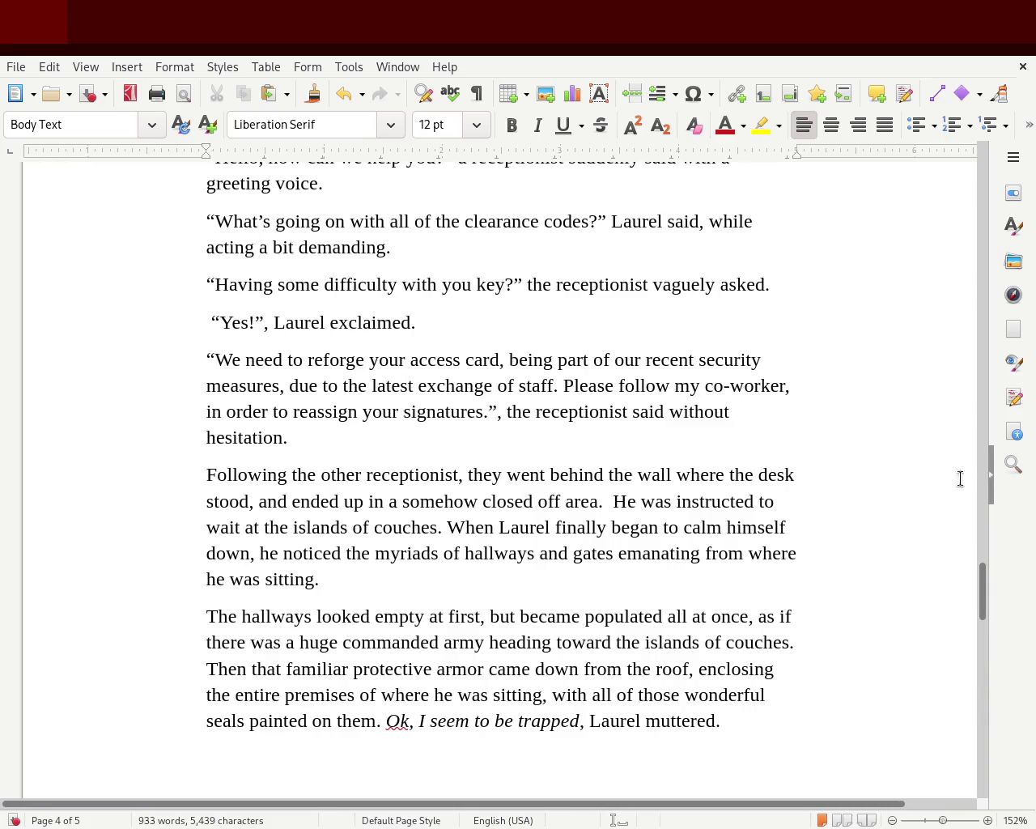
- Correct 'you key' to 'your key' in the earlier dialogue
scroll(983, 604, up, 1)
scroll(982, 601, up, 4)
scroll(983, 590, up, 1)
drag(986, 576, 987, 584)
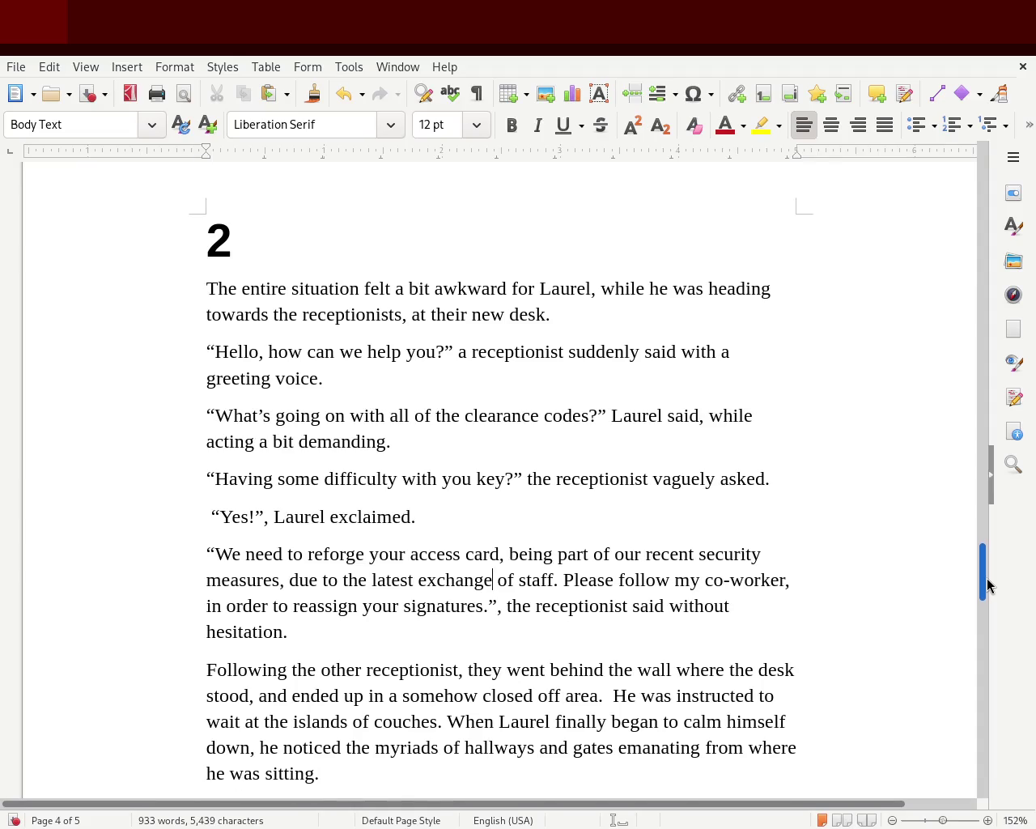
drag(986, 584, 987, 591)
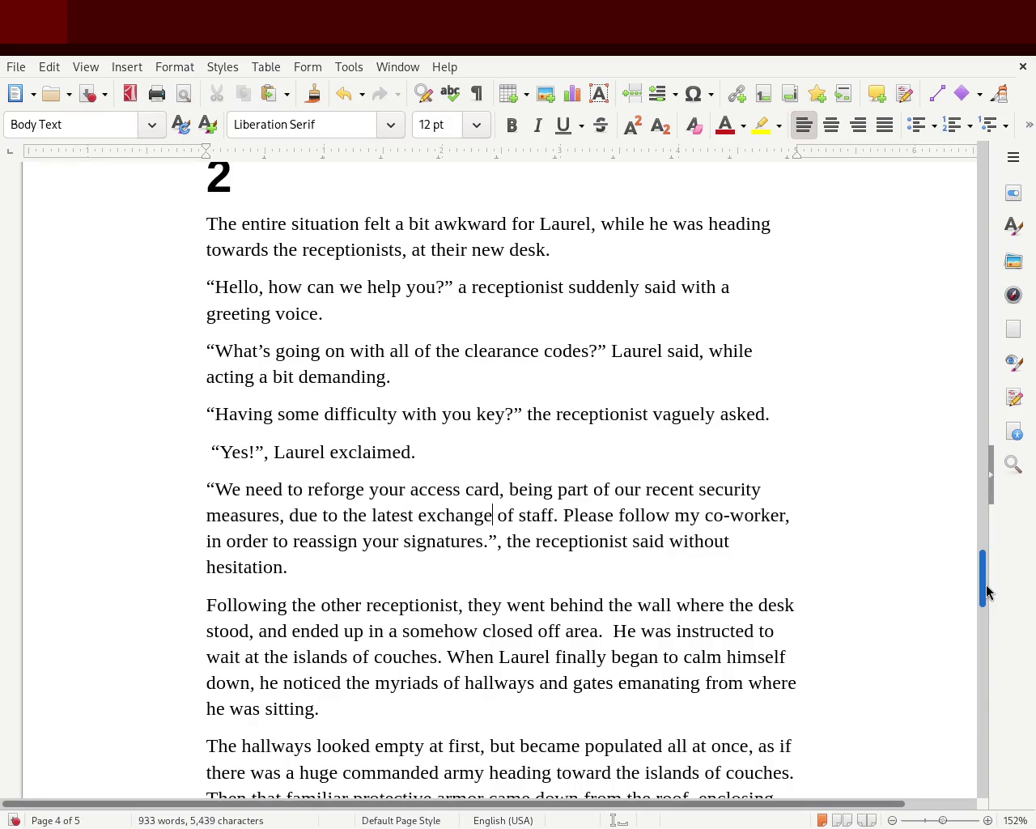
drag(987, 592, 987, 596)
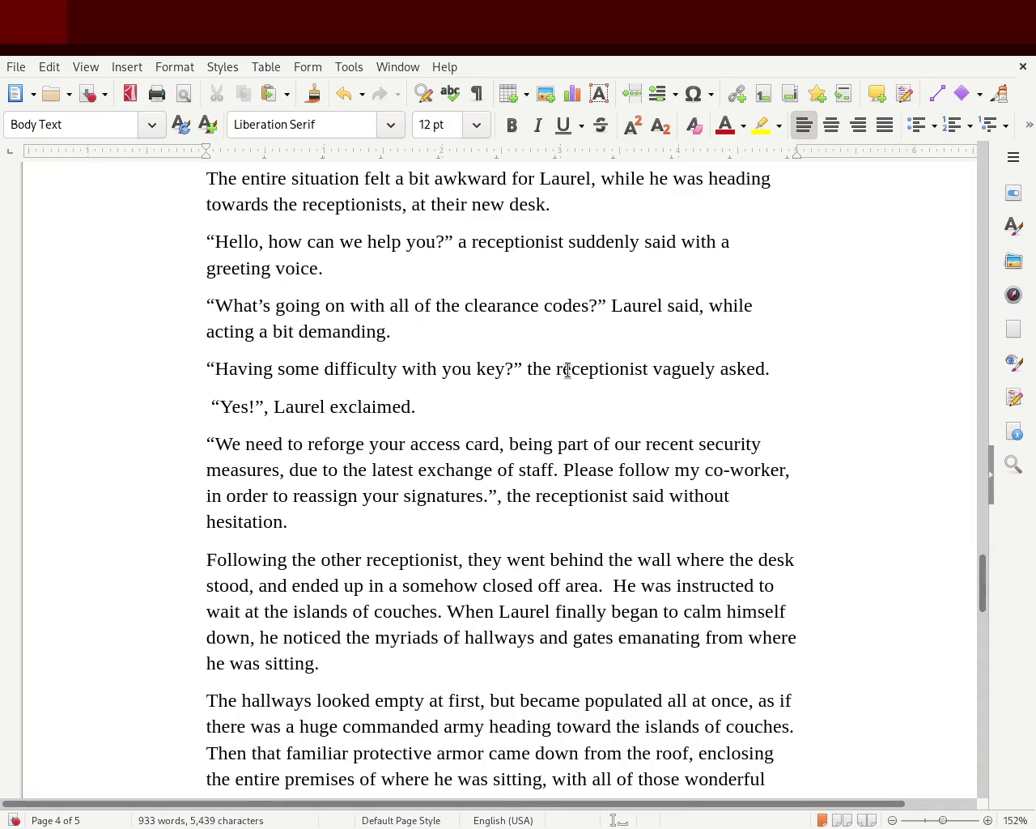
click(474, 371)
text(r)
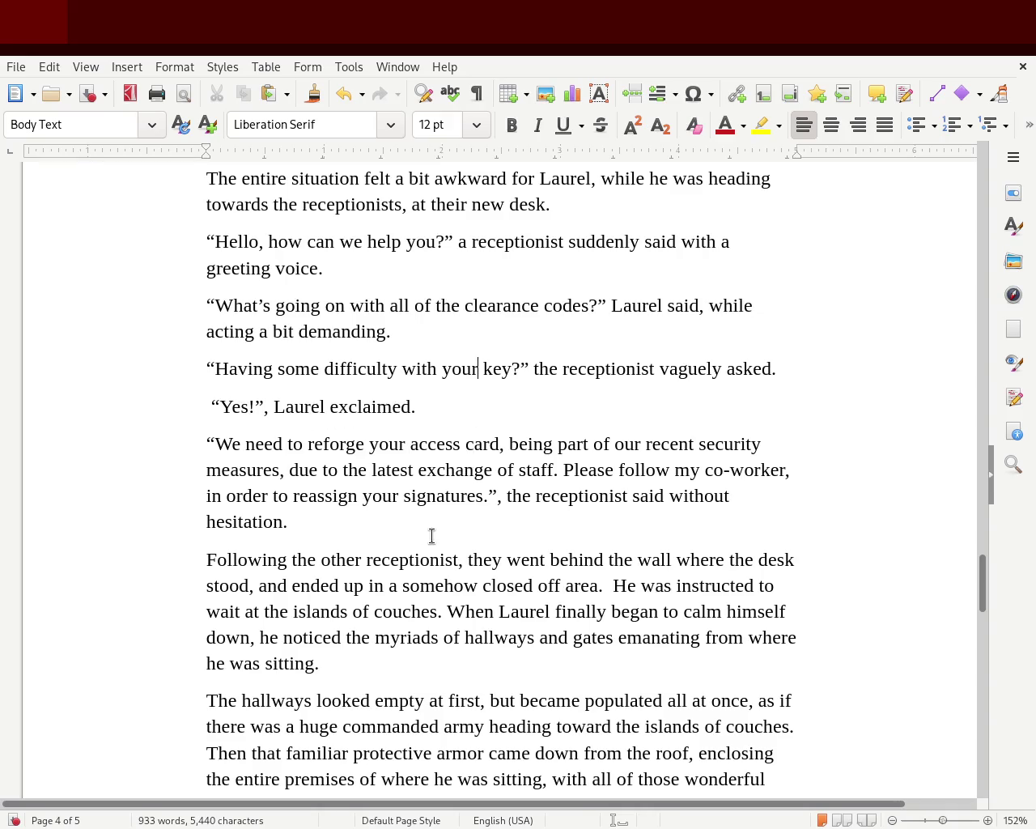
- Insert 'that' after 'access card,' so it reads 'that being part of'
click(502, 450)
text(that)
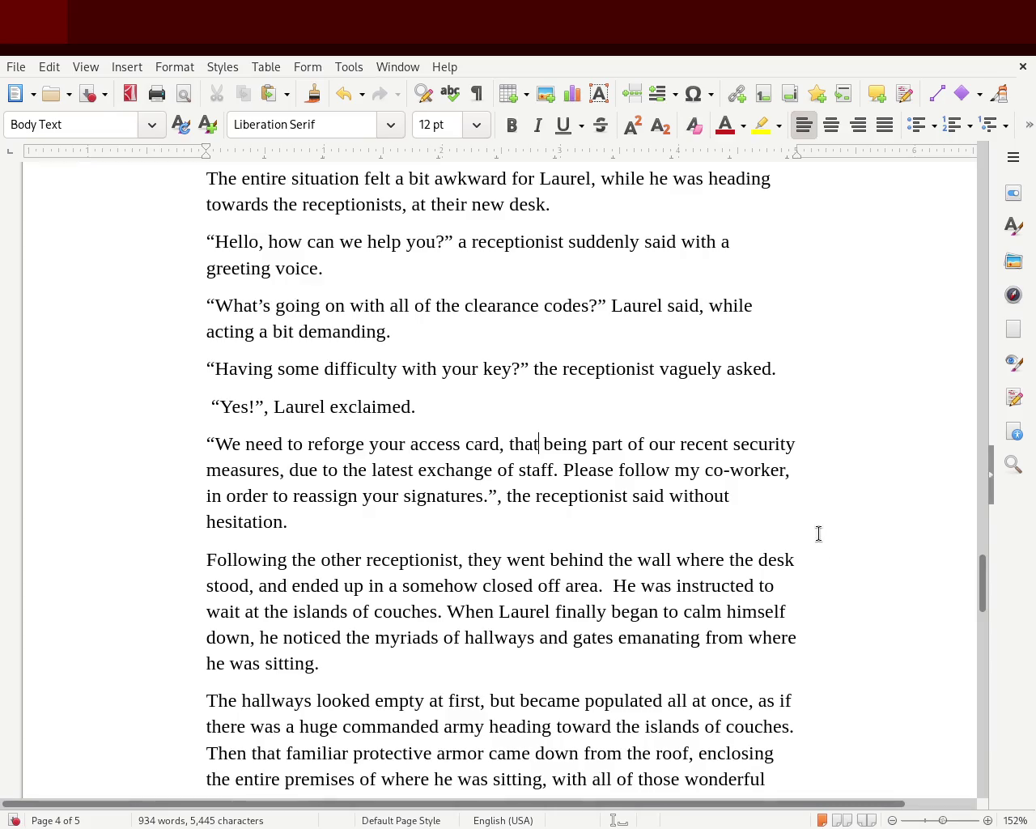
drag(982, 574, 985, 605)
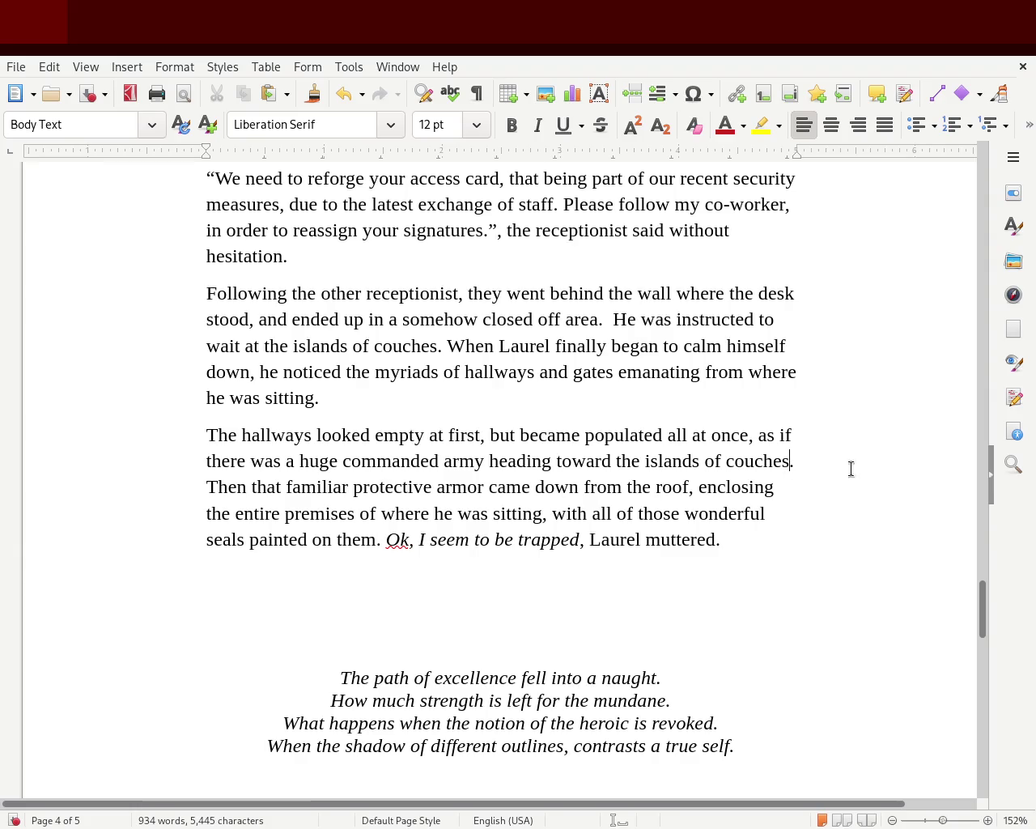
- Type 'where he was sitting' and briefly swap 'that' for 'those' before restoring 'that'
text(where he)
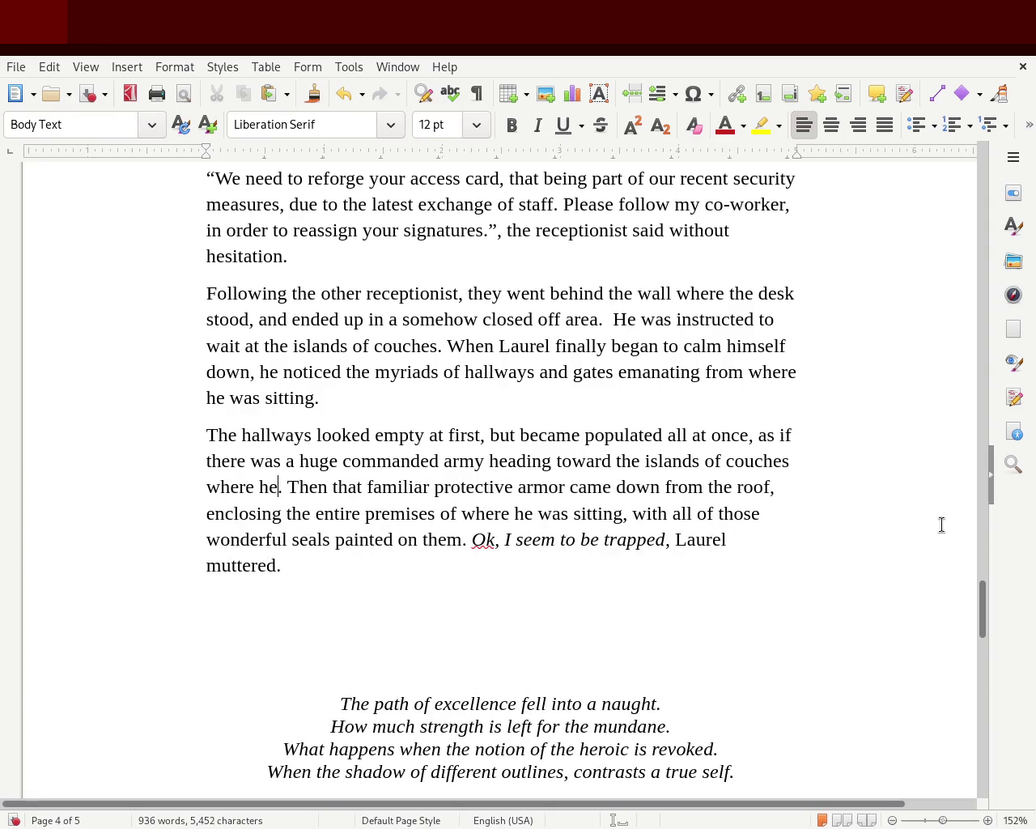
text( was sitting)
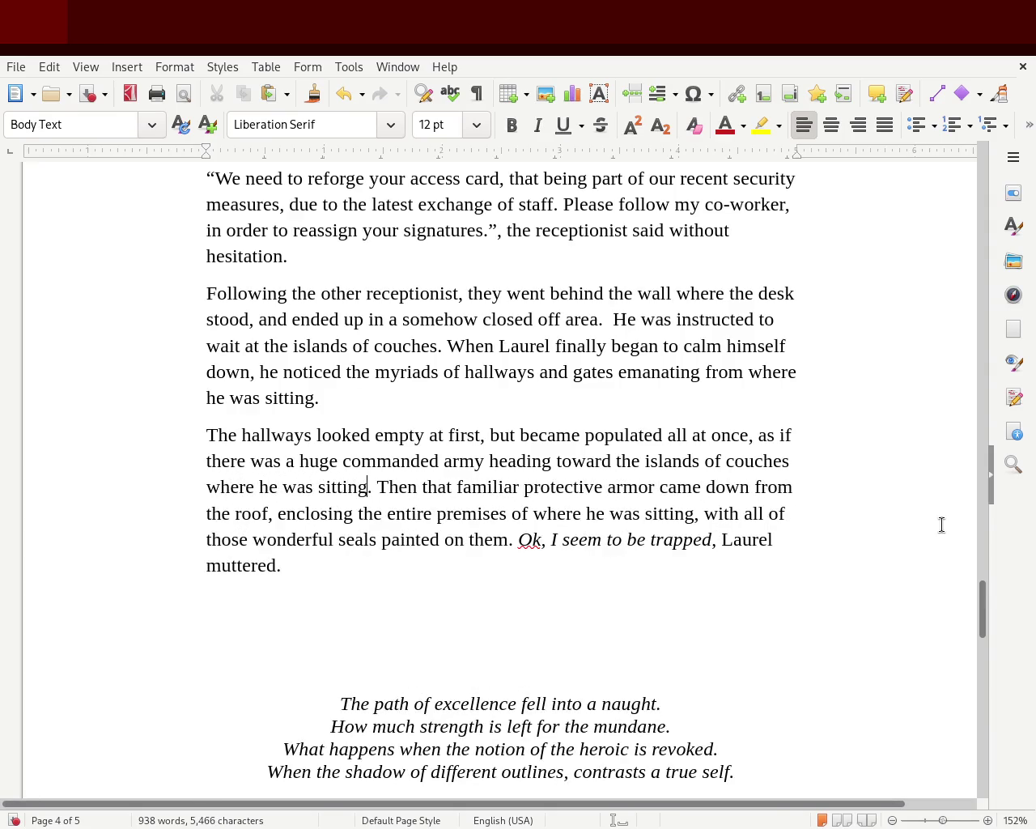
double_click(430, 480)
text(those)
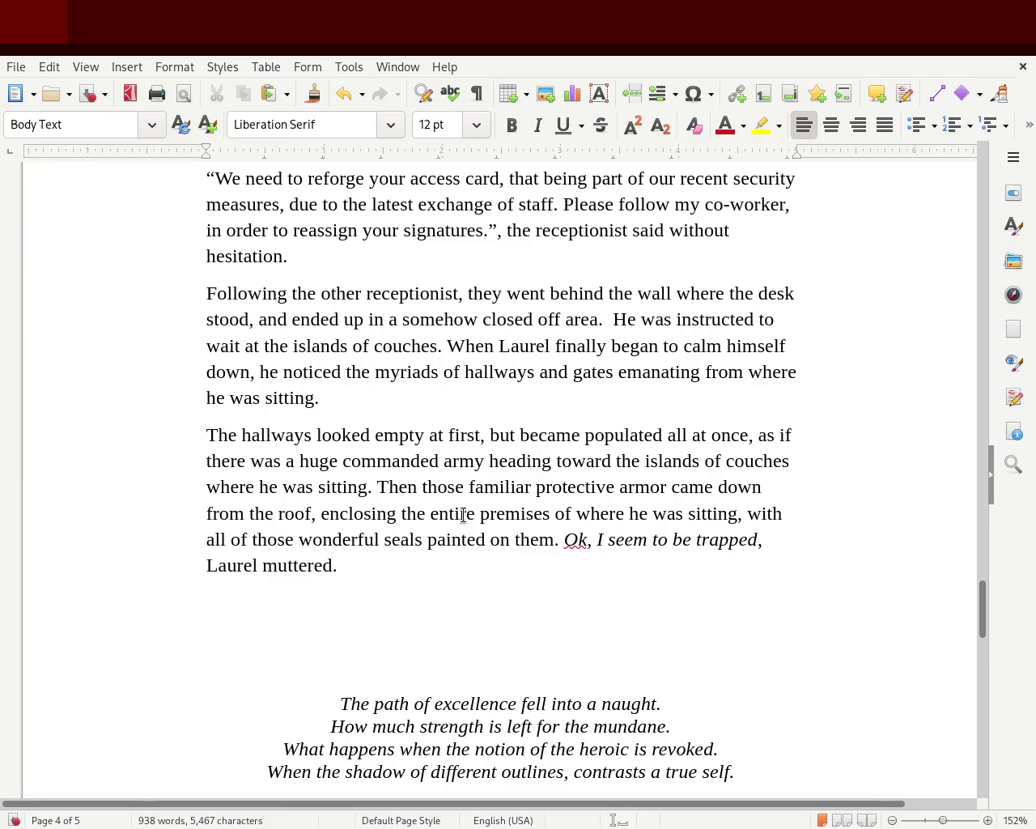
double_click(445, 487)
text(that)
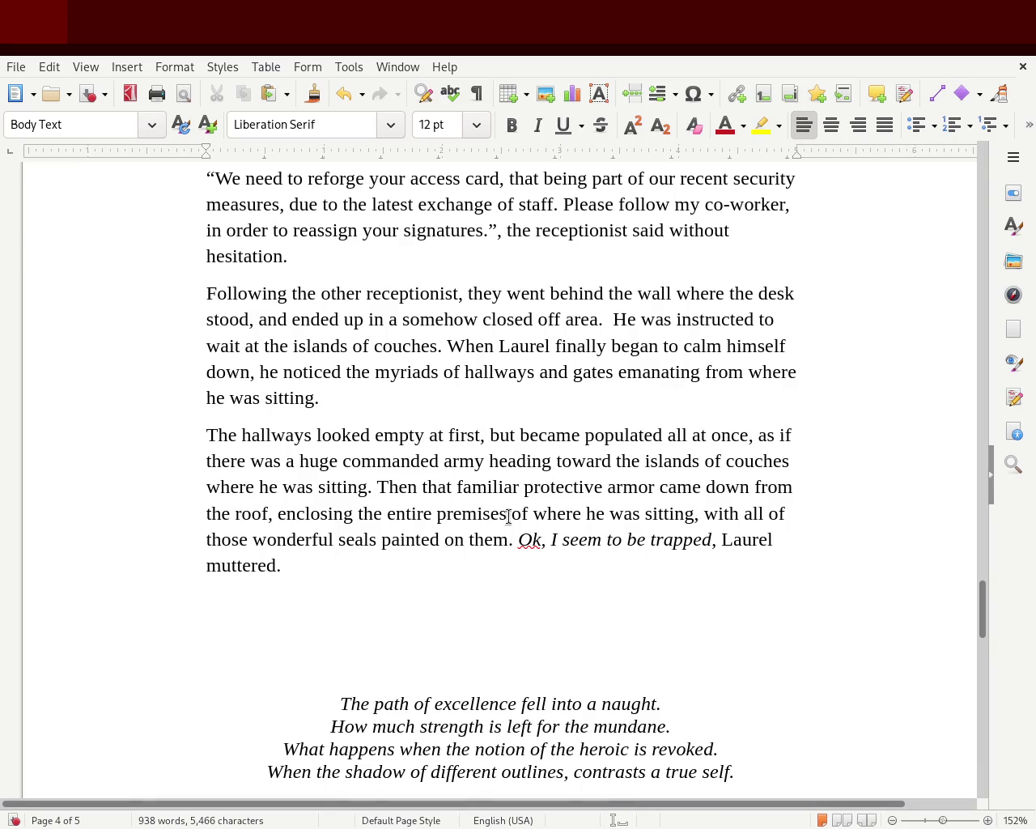
- Replace 'premises' with 'area' in the armor sentence
drag(533, 515, 711, 522)
double_click(462, 509)
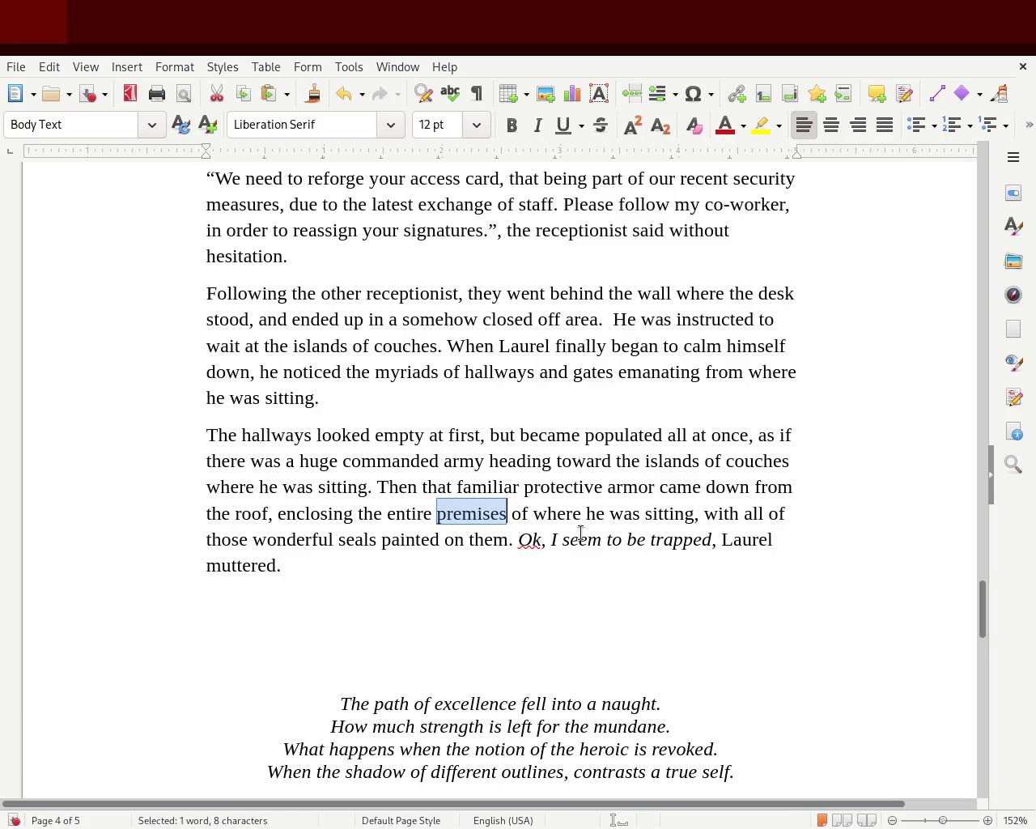
text(area)
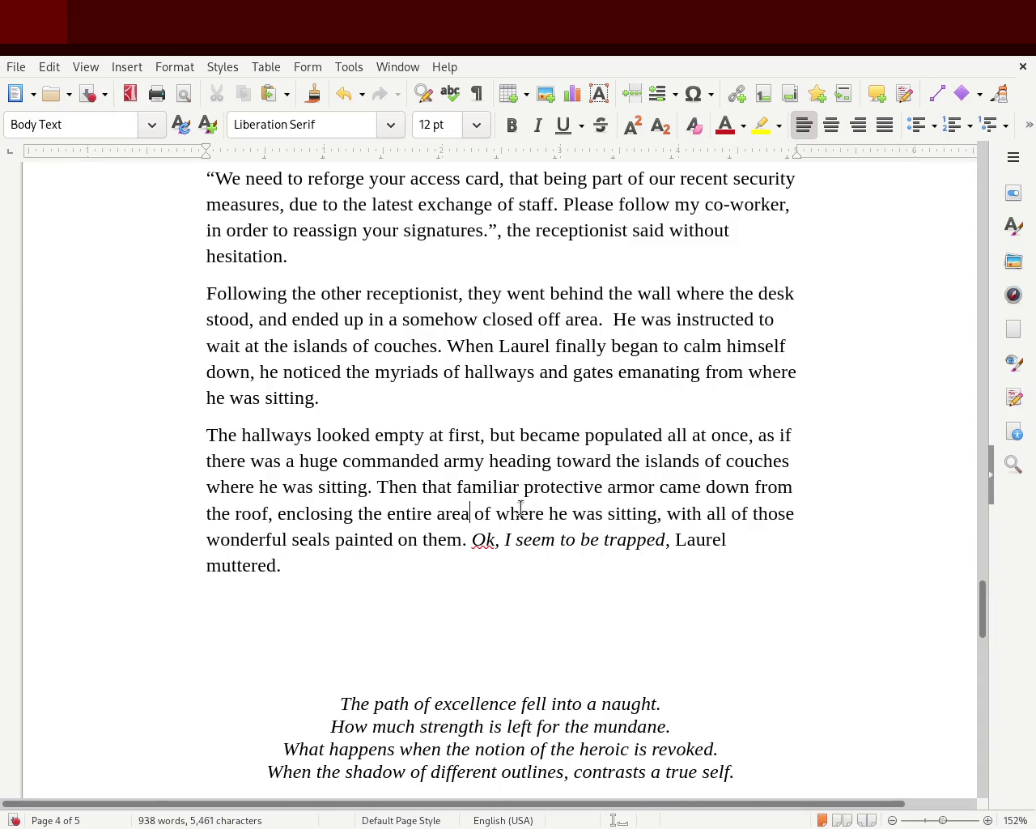
drag(496, 513, 658, 513)
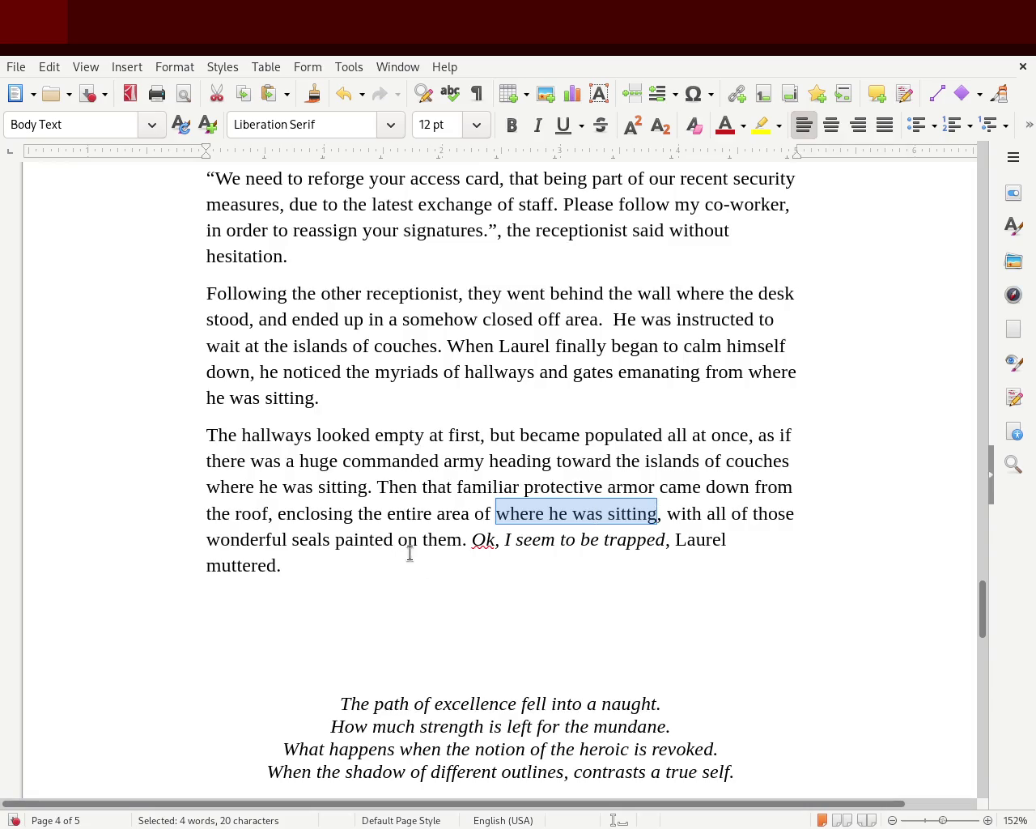
key(ctrl+z)
click(533, 518)
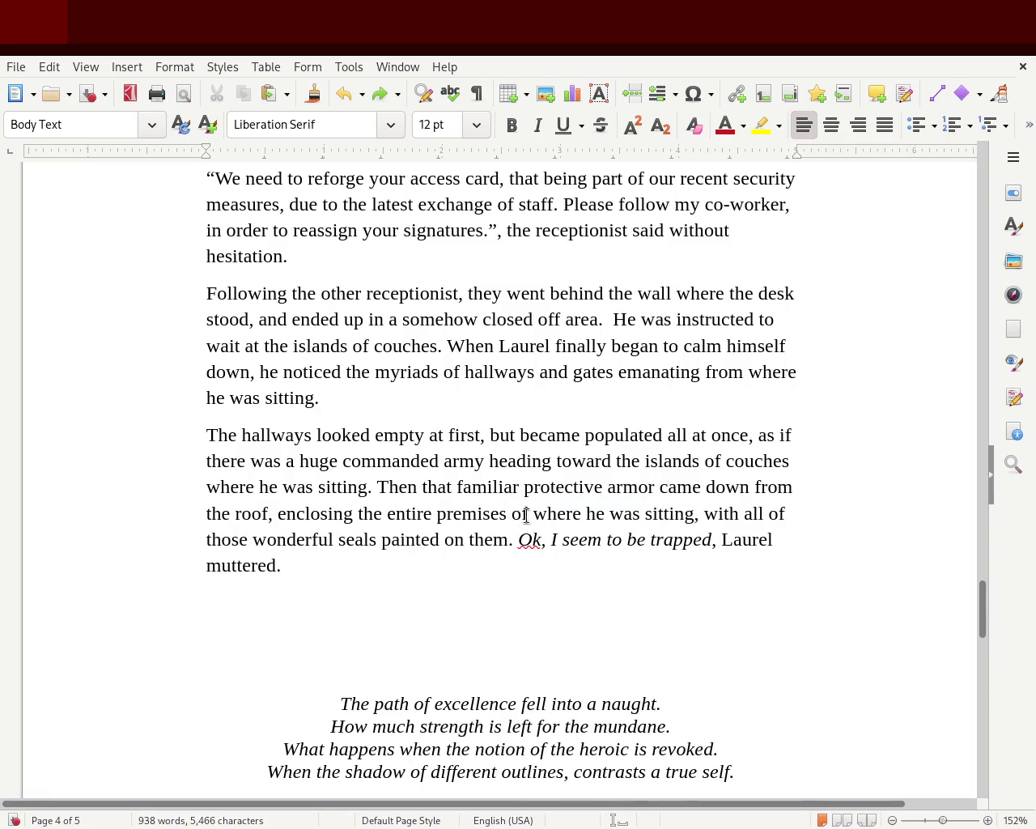
double_click(480, 513)
text(area)
- Replace 'where he was sitting' with 'location of couches' and save the story
drag(510, 513, 644, 512)
click(645, 513)
double_click(647, 513)
key(BackSpace)
key(BackSpace)
key(BackSpace)
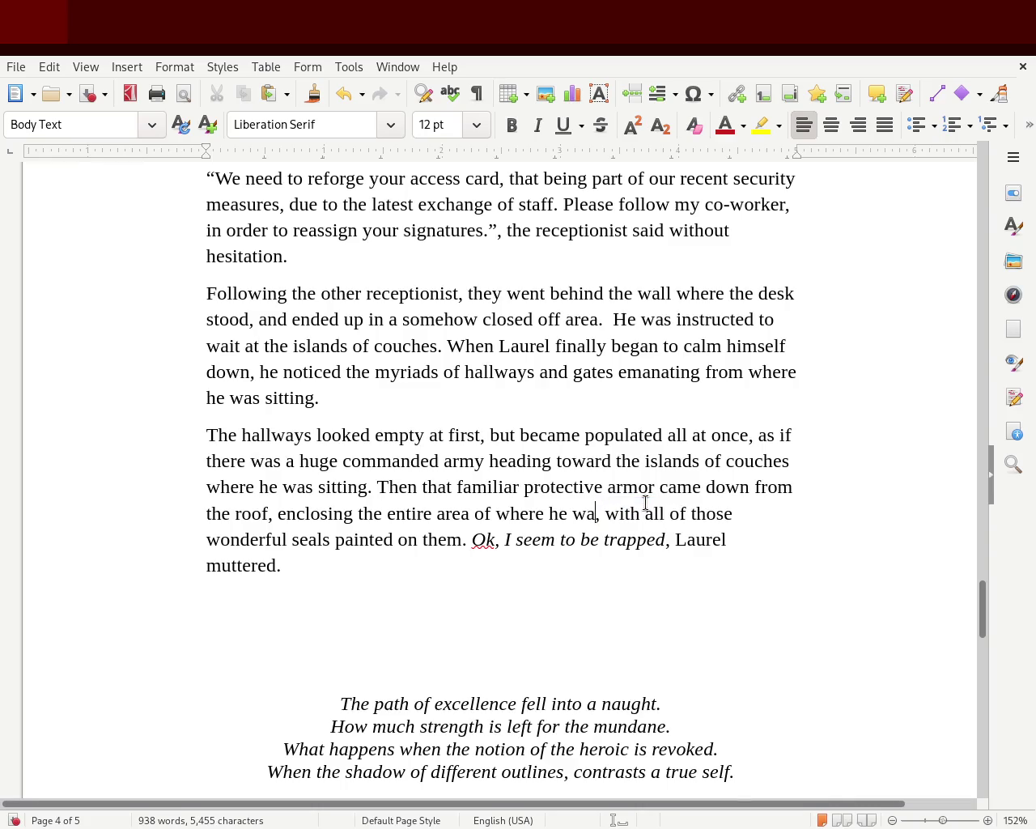
key(BackSpace)
key(BackSpace)
key(BackSpace)
key(BackSpace)
text(where the )
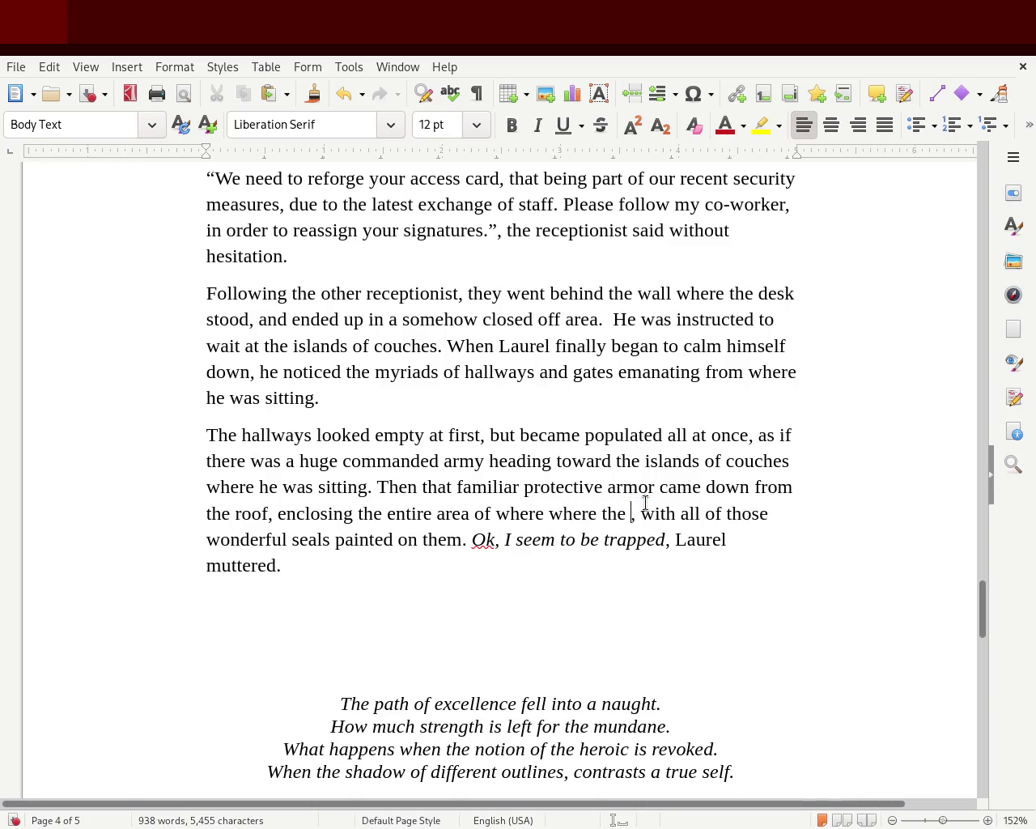
text(couches)
key(BackSpace)
key(BackSpace)
key(BackSpace)
key(BackSpace)
key(BackSpace)
key(BackSpace)
key(BackSpace)
key(BackSpace)
key(BackSpace)
key(BackSpace)
key(BackSpace)
key(BackSpace)
text(location of co)
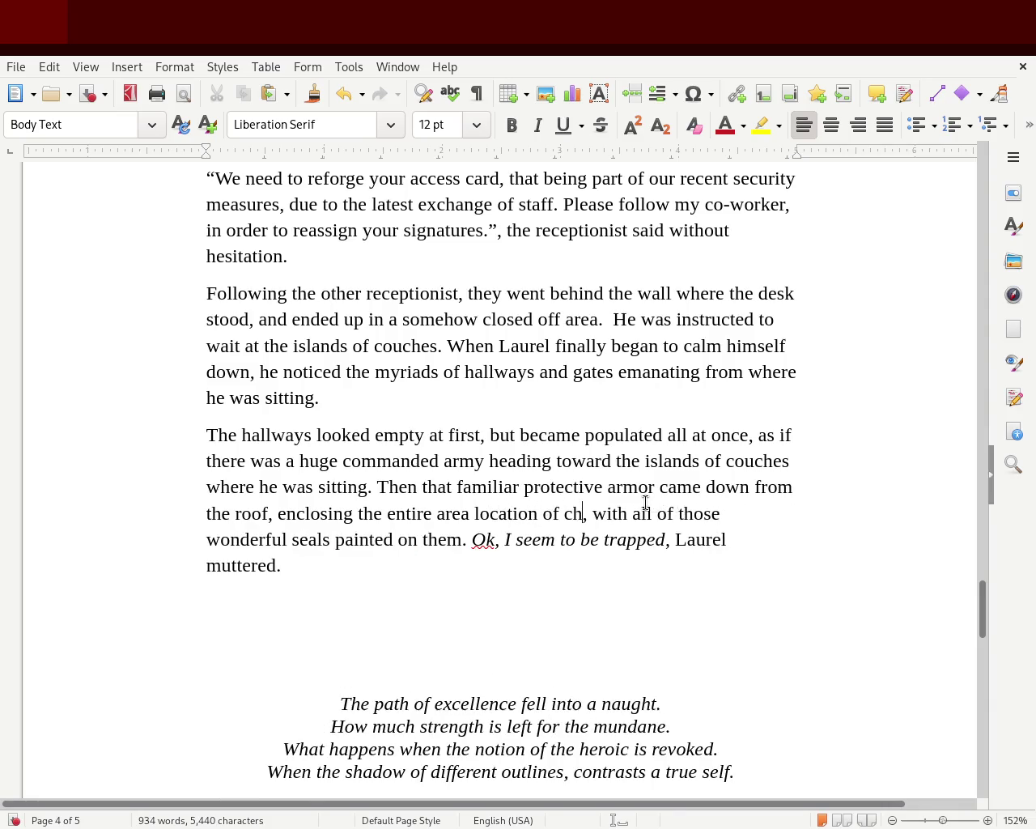
text(uches)
key(ctrl+s)
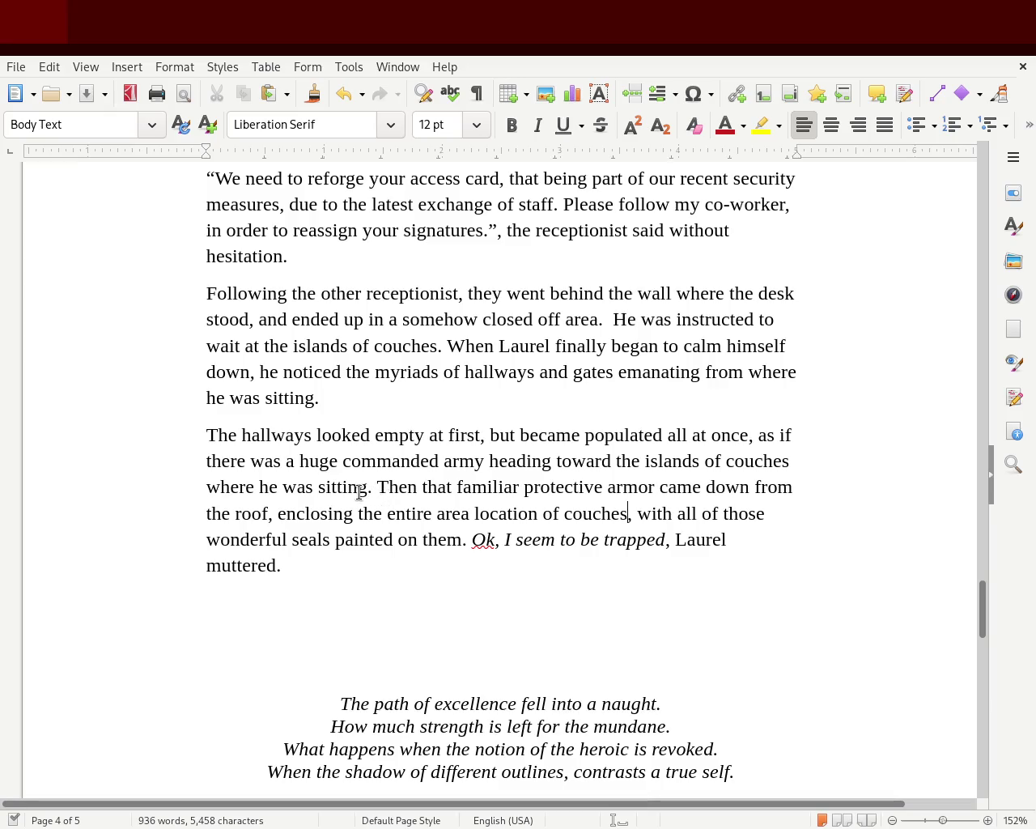
drag(365, 486, 196, 486)
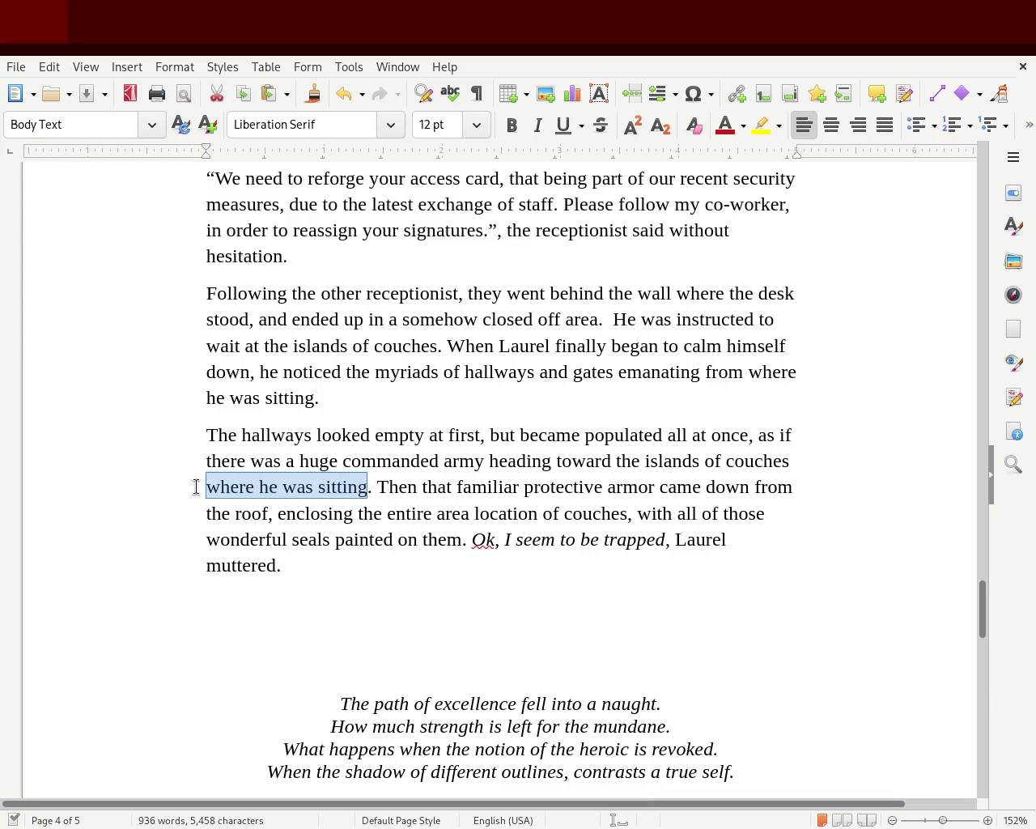
- Remove the repeated 'where he was sitting', change 'that' to 'those', and add 'chunks of' before 'protective'
key(BackSpace)
key(BackSpace)
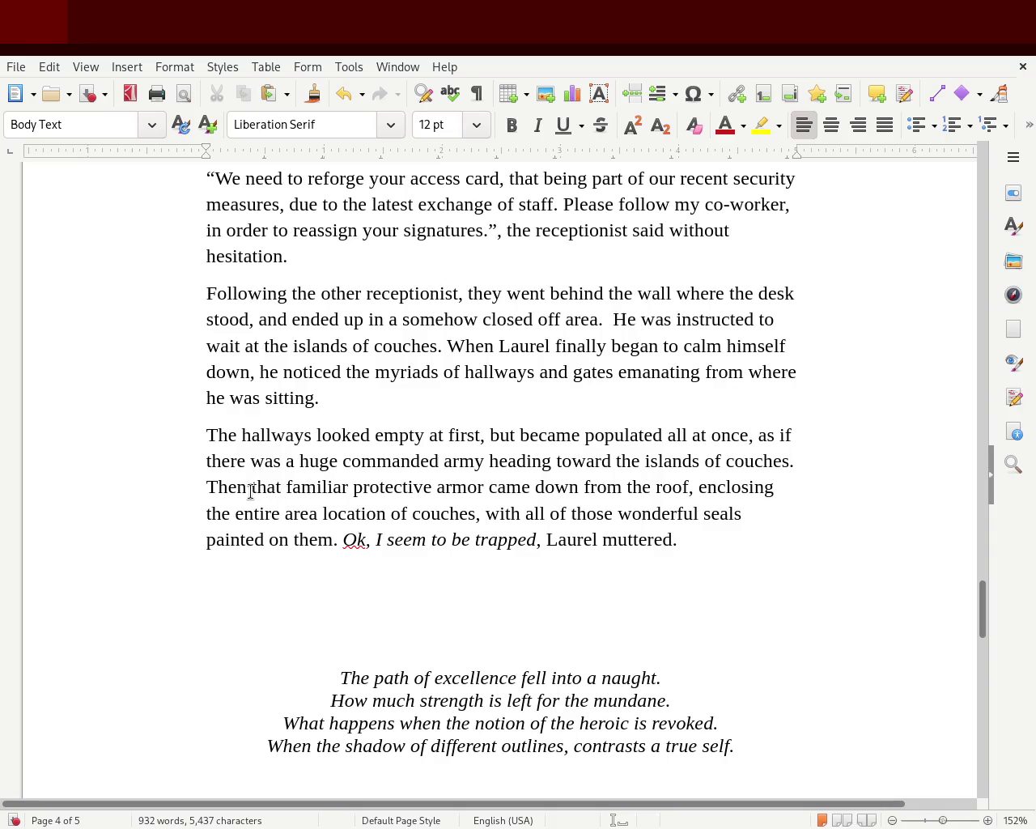
drag(251, 488, 282, 488)
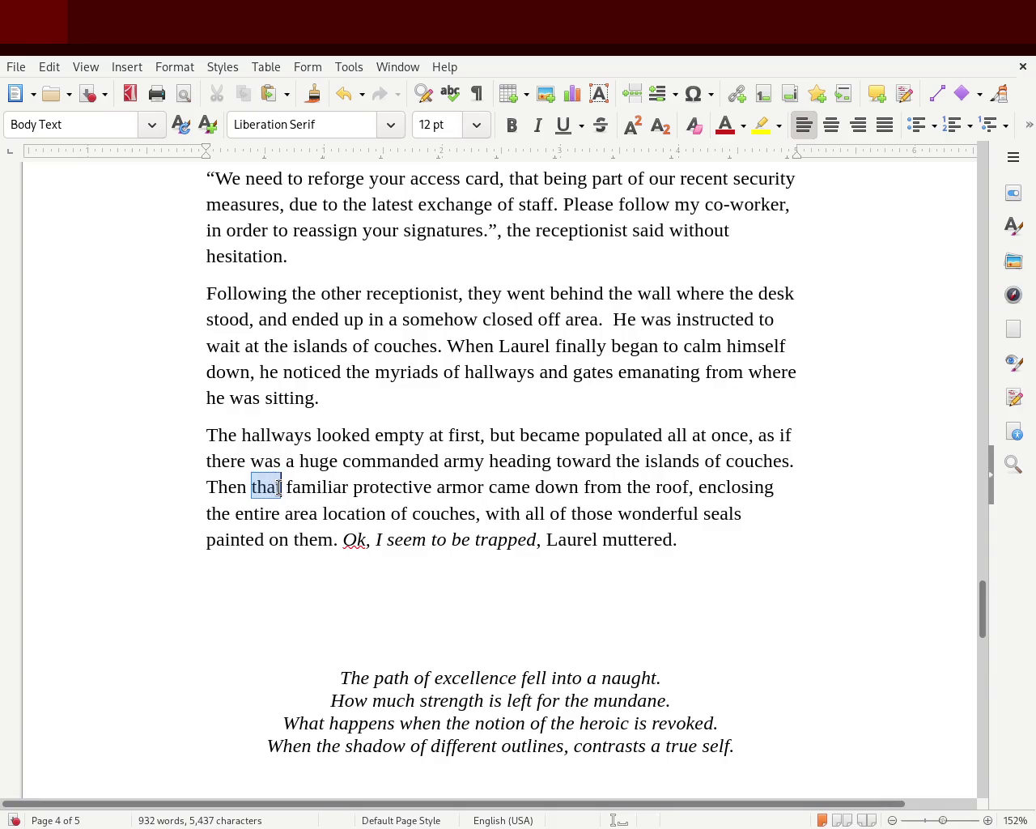
text(those)
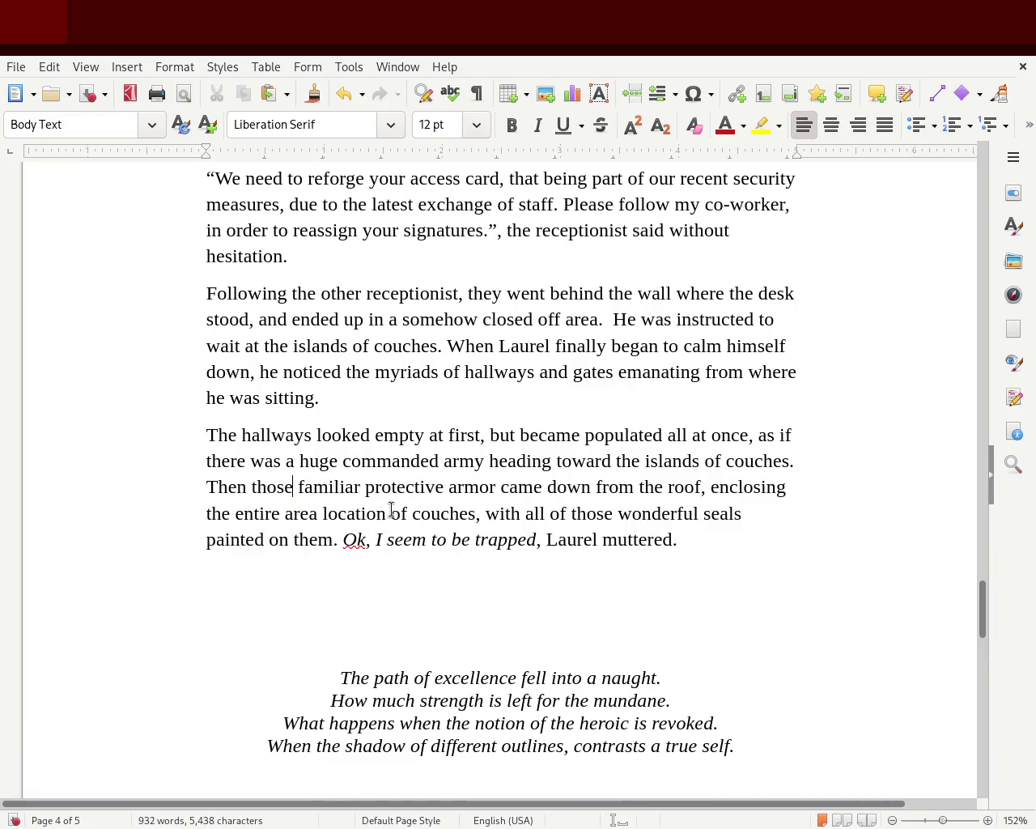
click(365, 489)
text(chunks )
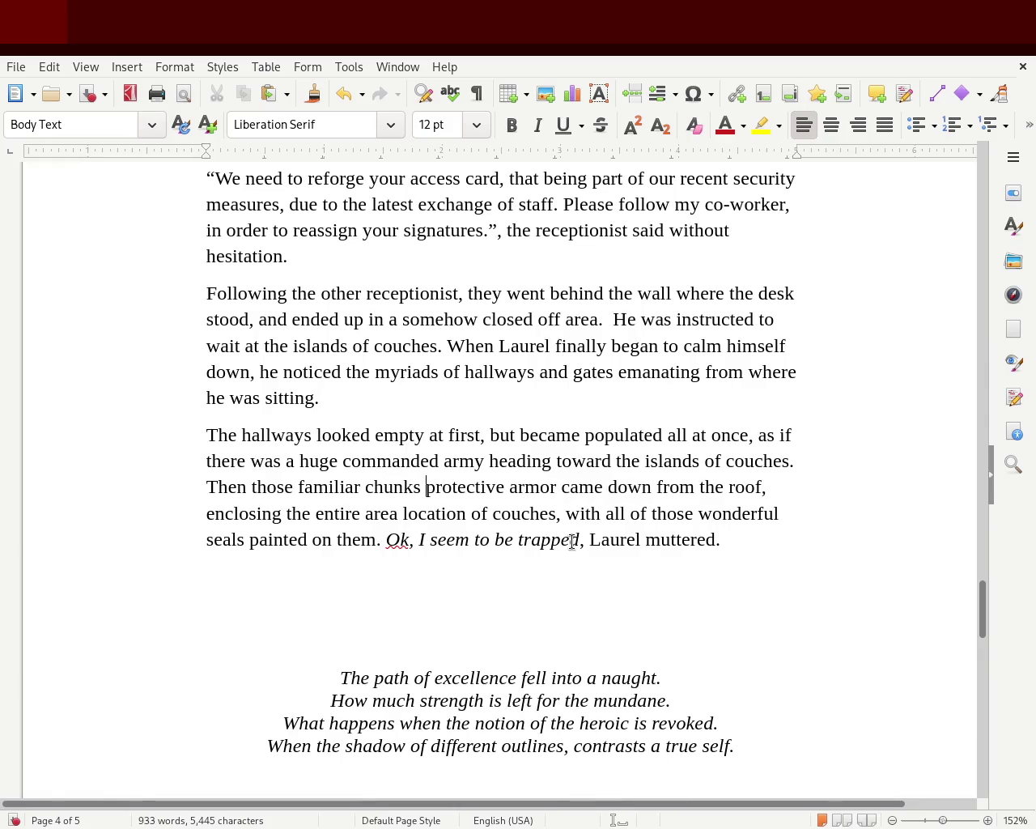
text(of)
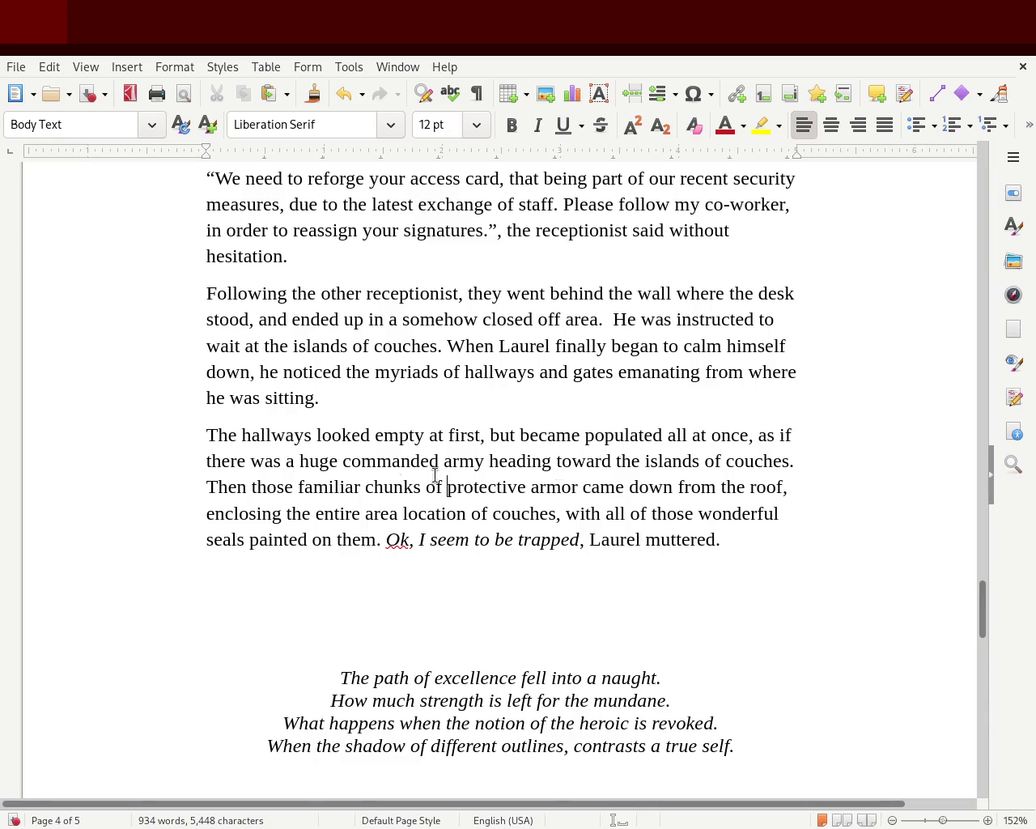
- Swap 'location of couches, with all of those wonderful' for ', adorned with the'
drag(402, 513, 555, 510)
double_click(438, 517)
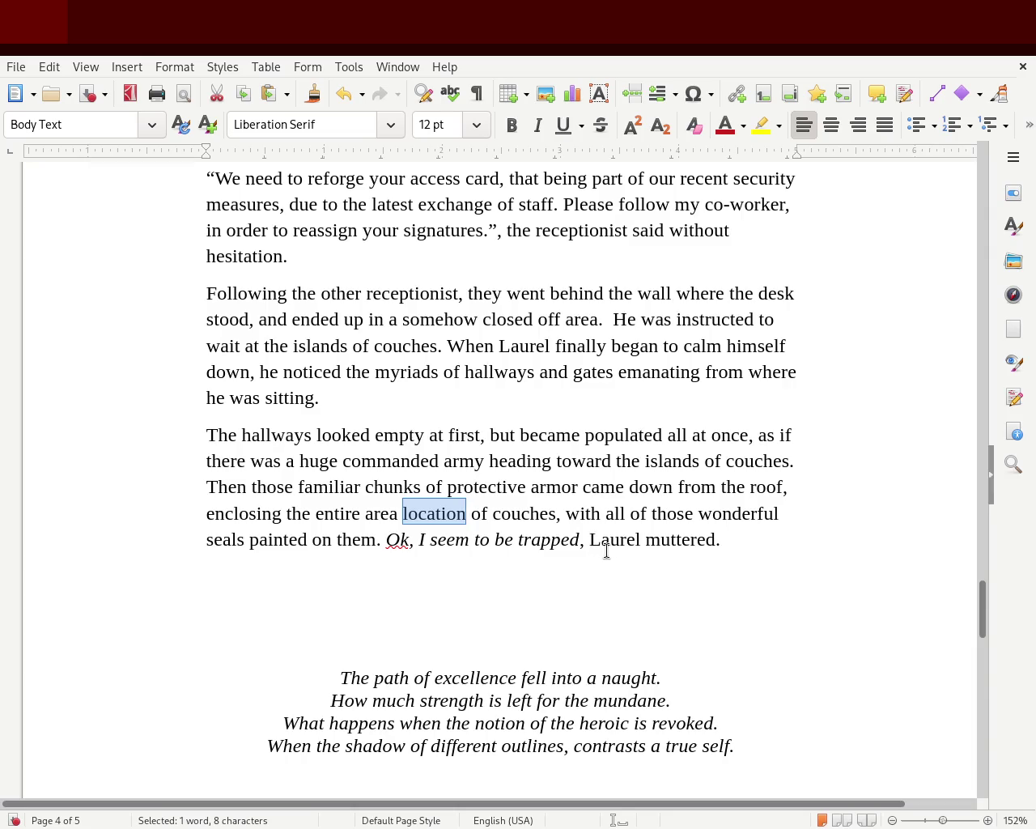
key(Delete)
key(Delete)
key(Delete)
key(Delete)
key(Delete)
key(Delete)
key(Delete)
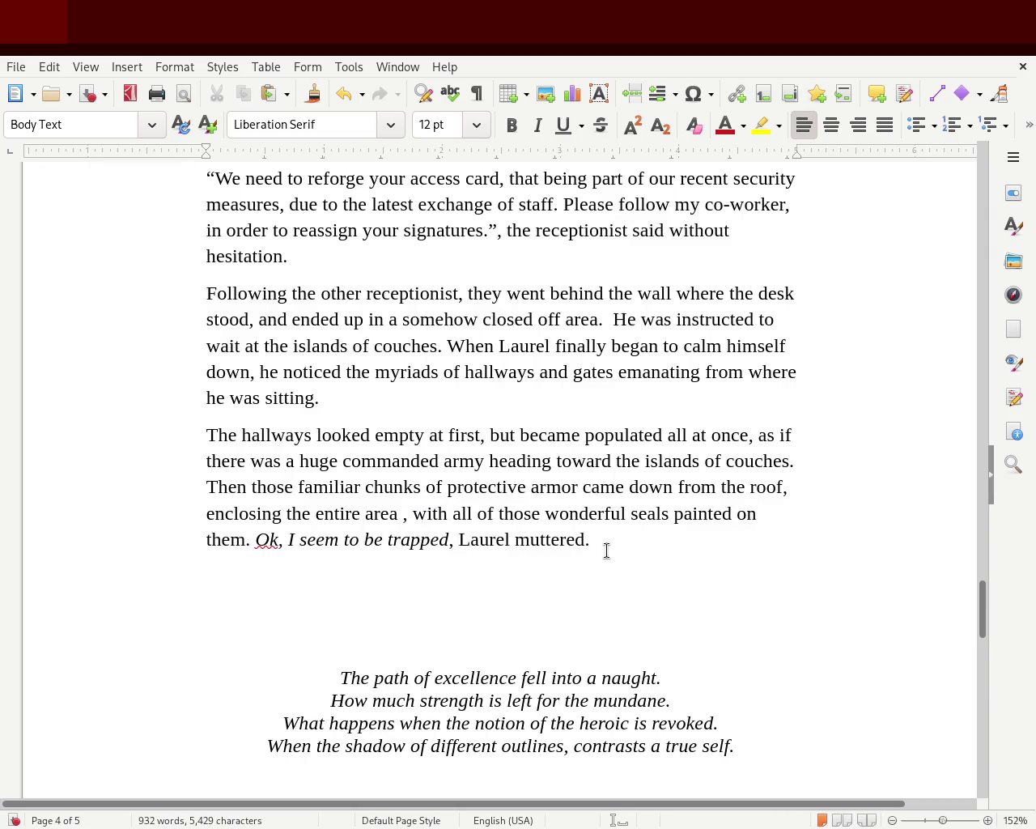
key(BackSpace)
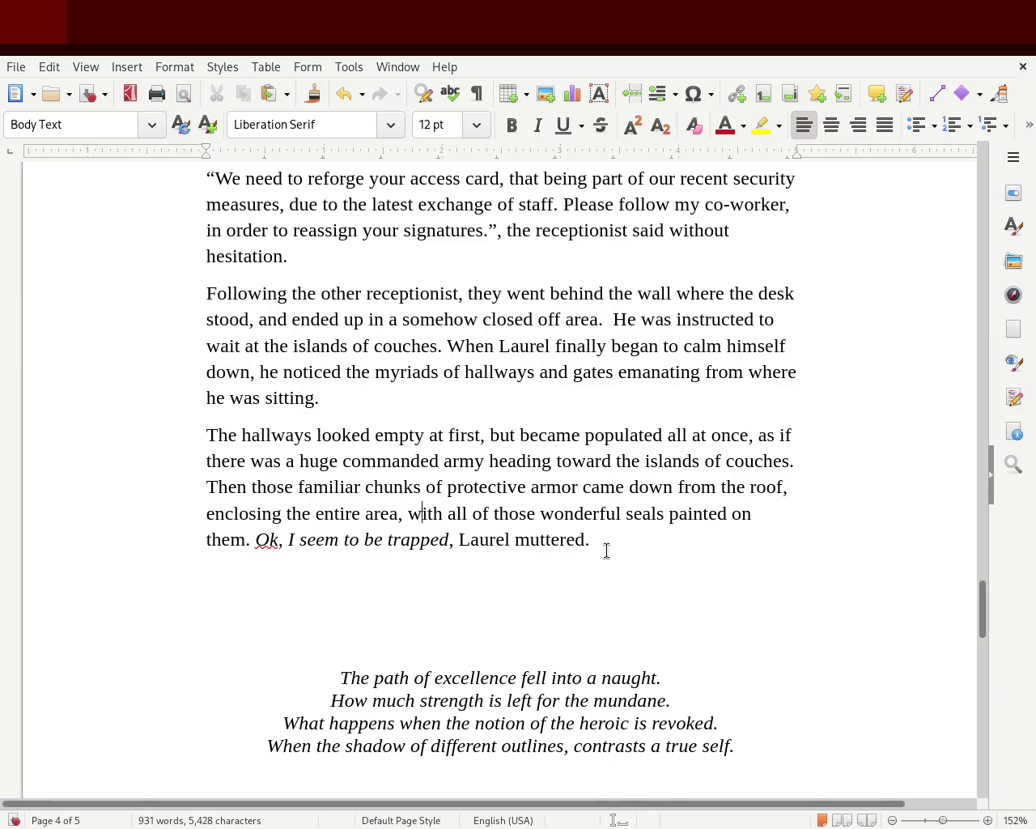
key(Delete)
key(Delete)
key(Delete)
key(Delete)
key(Delete)
key(Delete)
key(Delete)
key(Delete)
key(Delete)
key(Delete)
key(Delete)
key(Delete)
key(Delete)
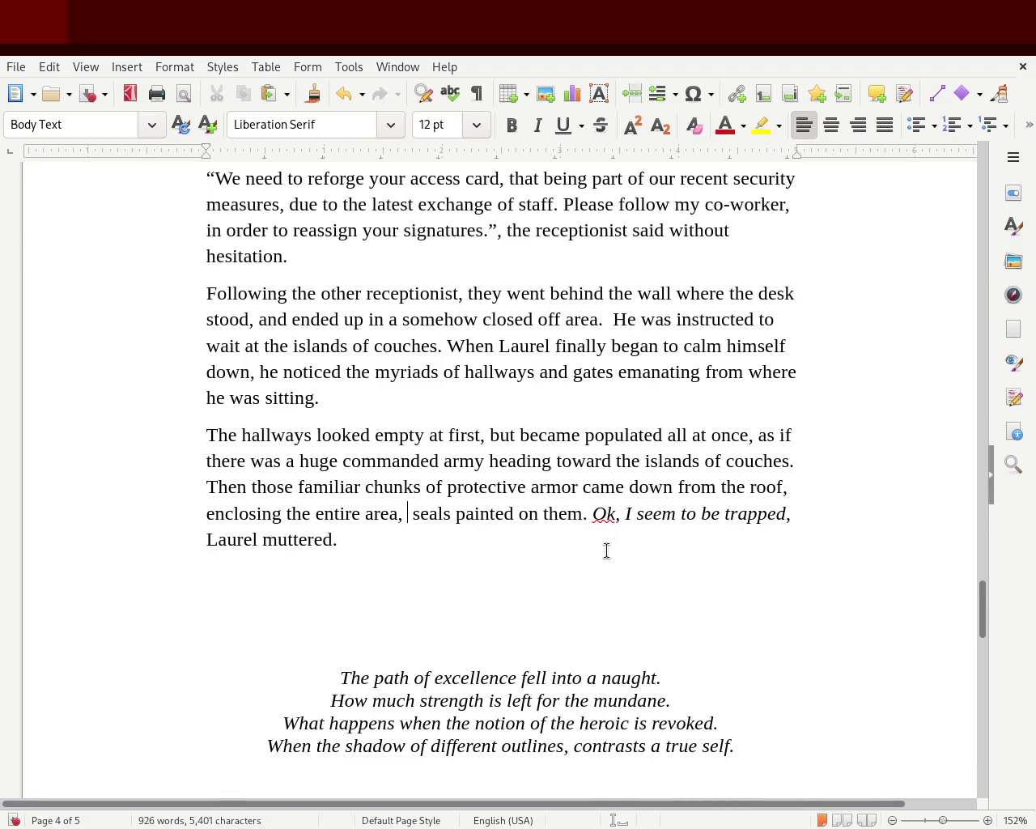
text(adorned with)
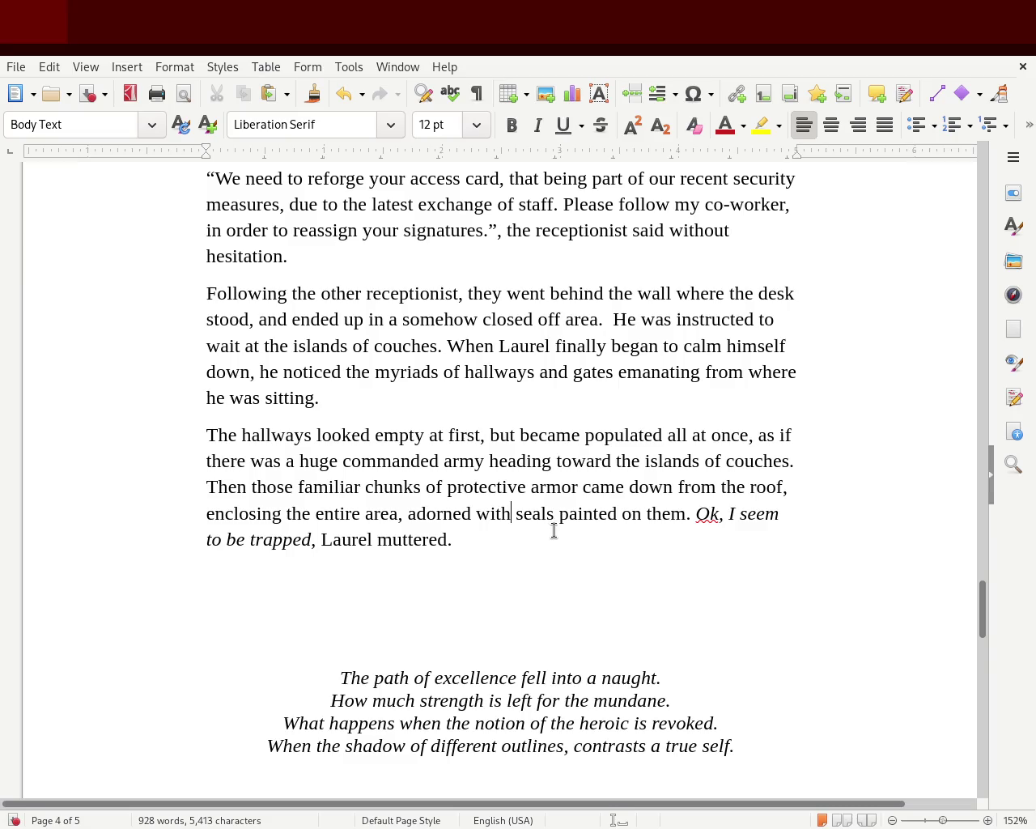
text( the)
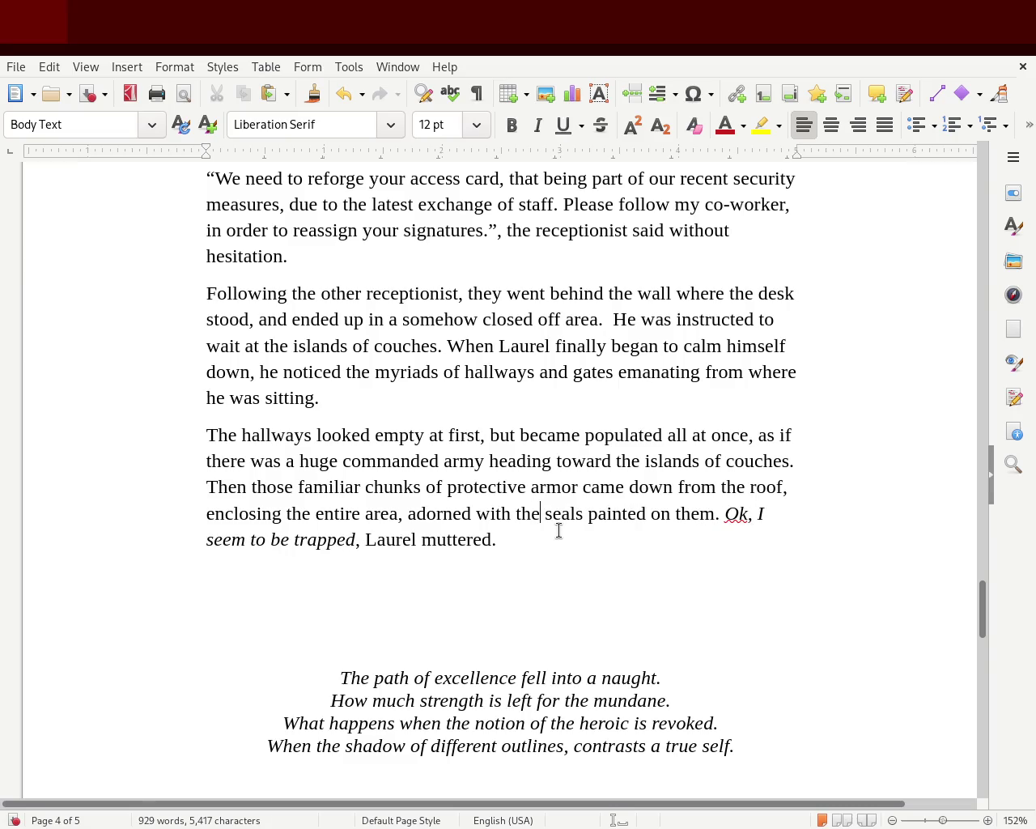
- Tidy the wording around 'seals', removing 'on them' and the 'Ok' before 'I seem to be'
double_click(563, 516)
key(ctrl+z)
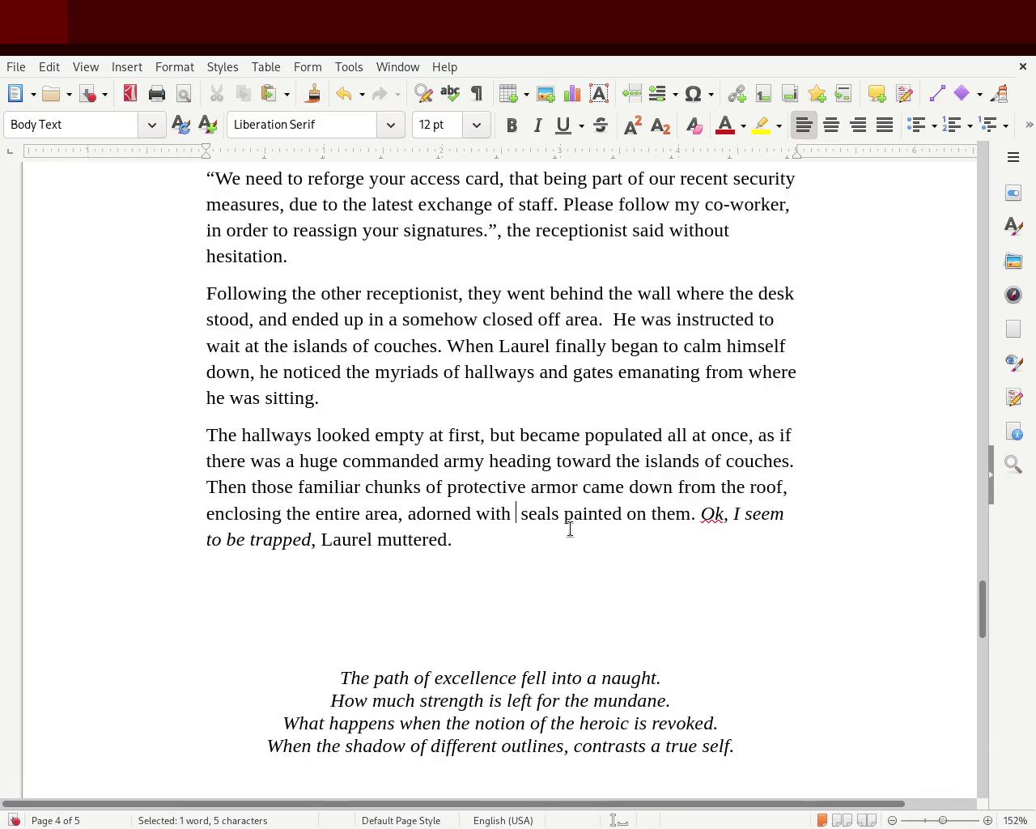
double_click(547, 513)
key(Delete)
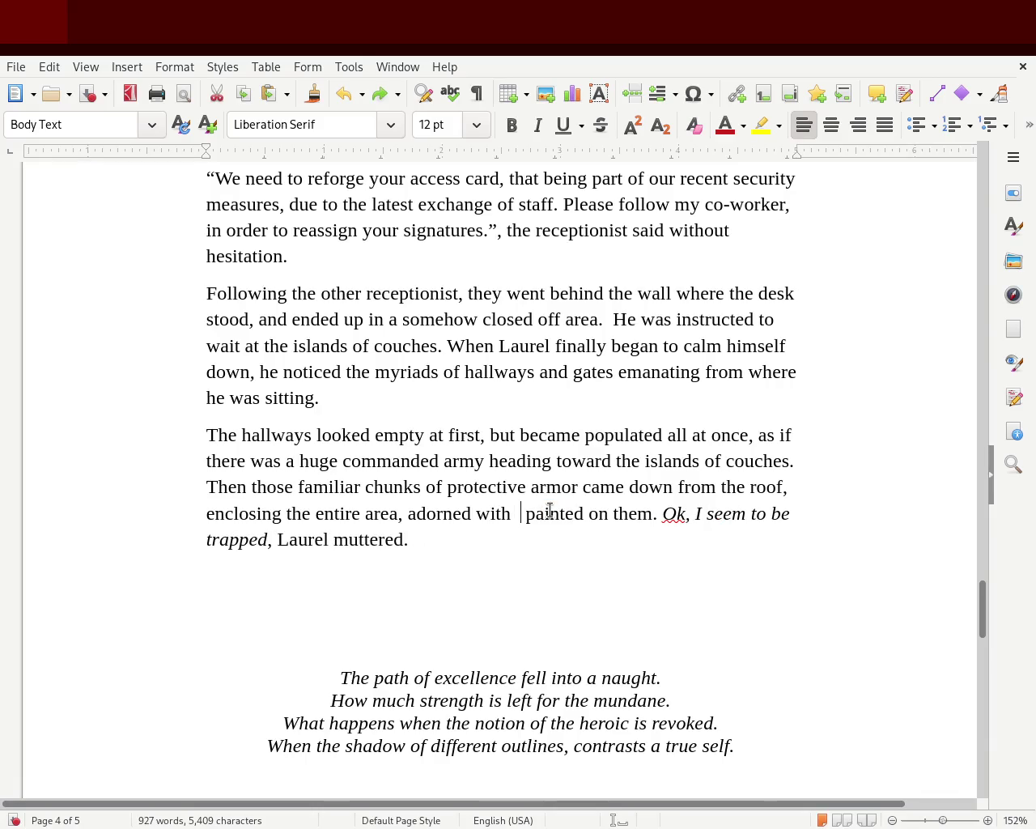
key(Left)
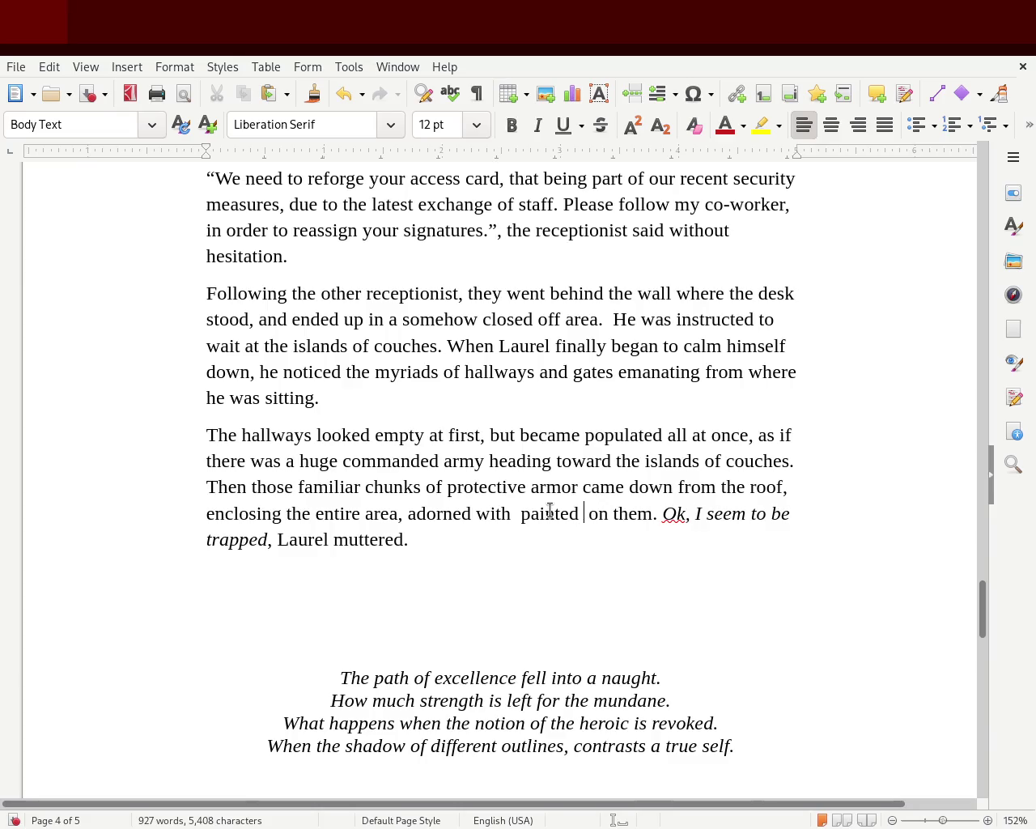
text(seas)
key(Delete)
key(Delete)
key(Delete)
key(Delete)
key(Delete)
key(Delete)
key(Delete)
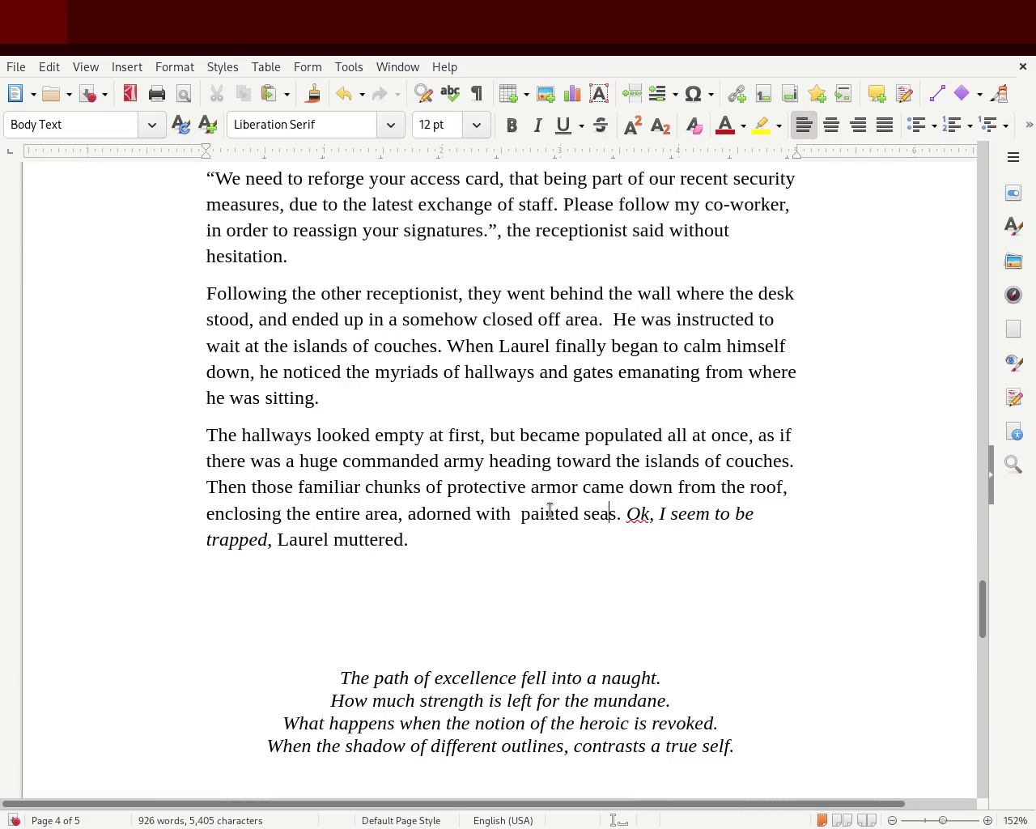
text(l)
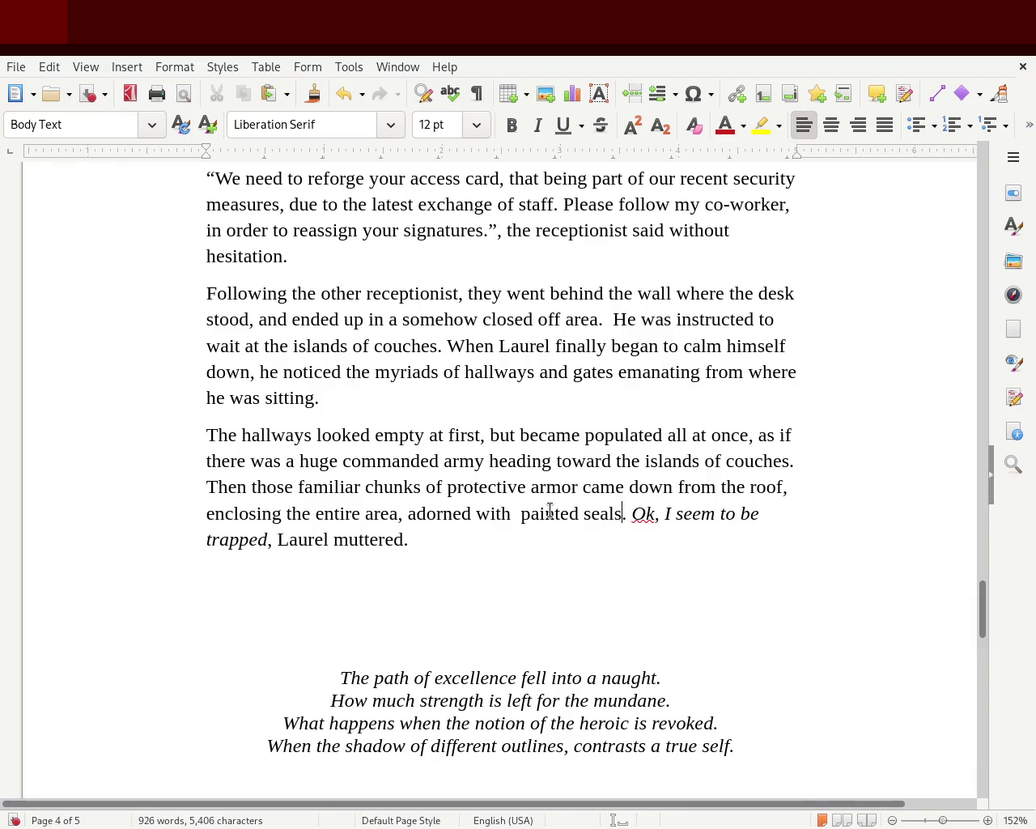
key(Delete)
key(Delete)
key(Delete)
key(Delete)
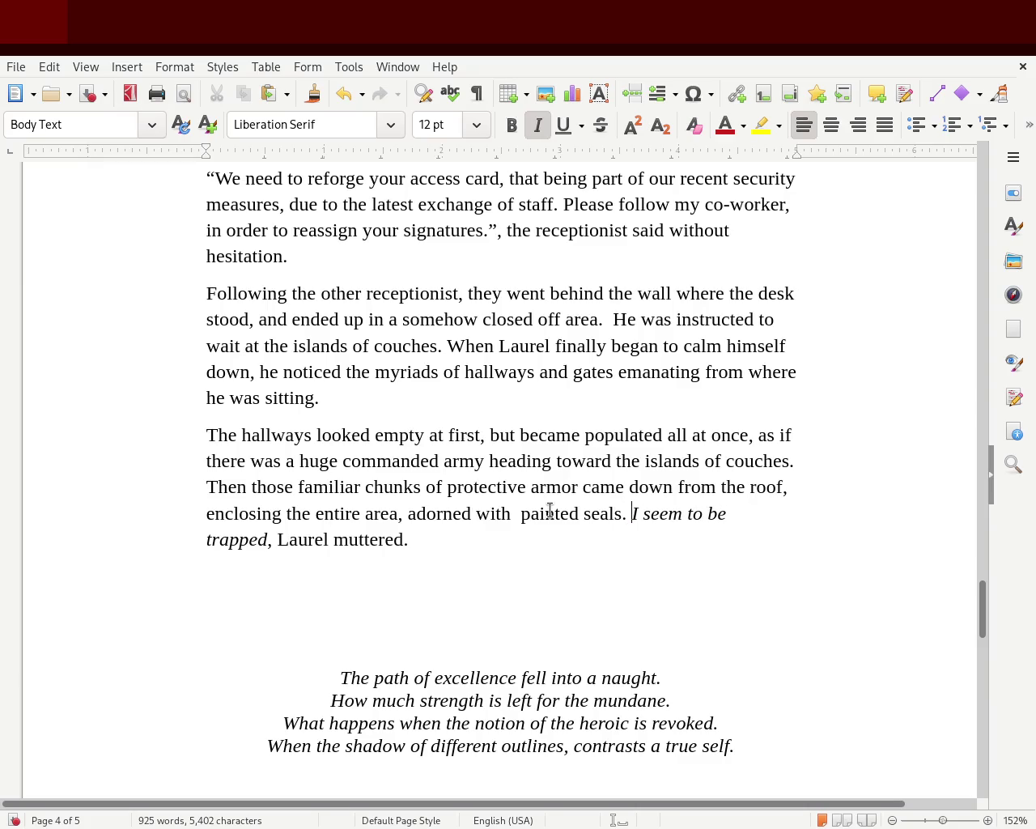
- End Laurel's line with 'muttered unsurprised', dropping 'in an' and 'way'
click(502, 566)
key(Left)
text(in an uns)
key(BackSpace)
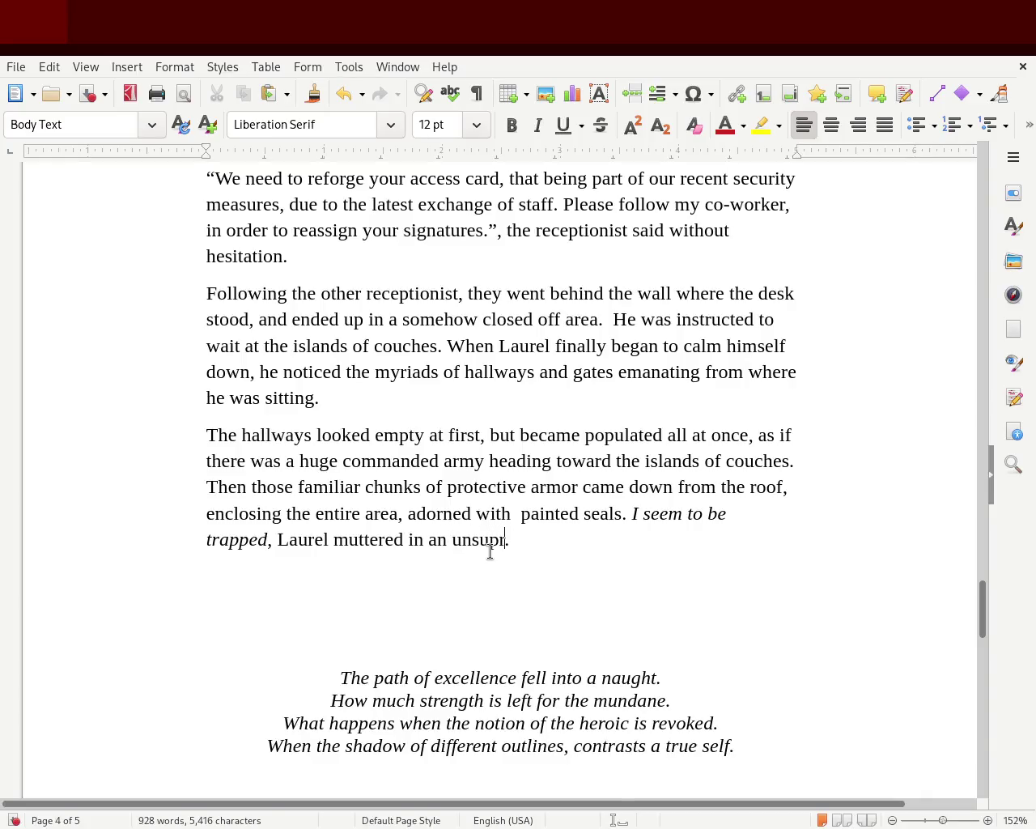
text(d way)
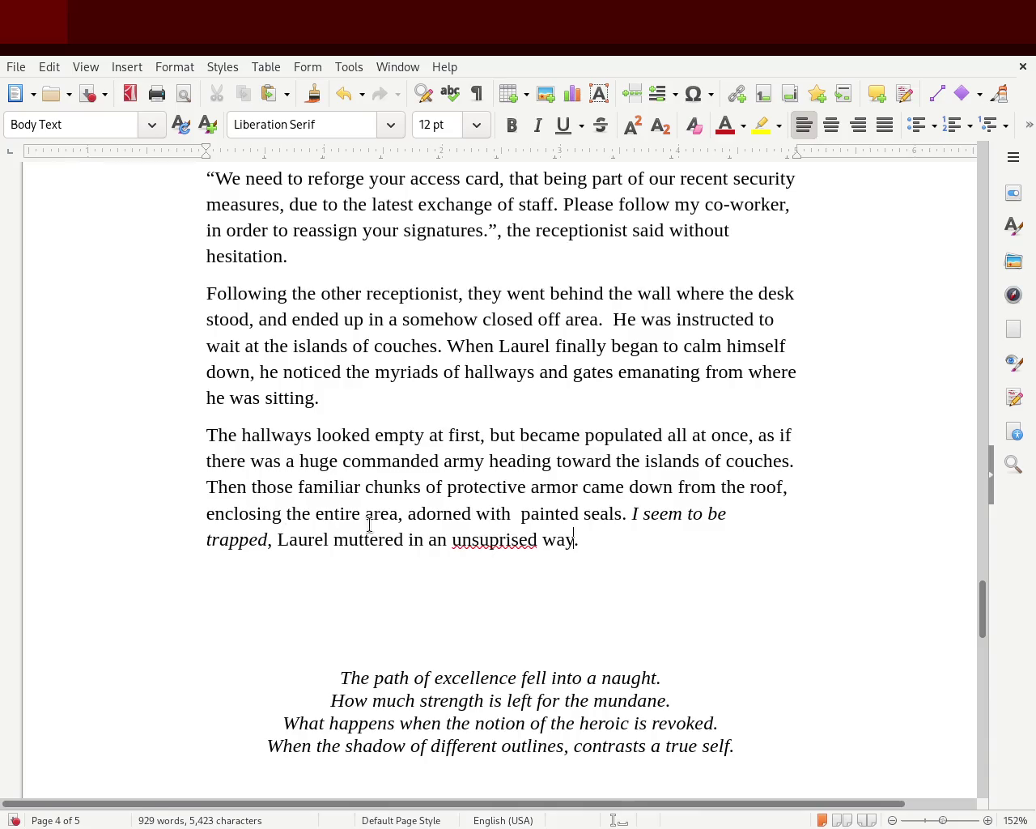
double_click(497, 542)
text(unsurprised)
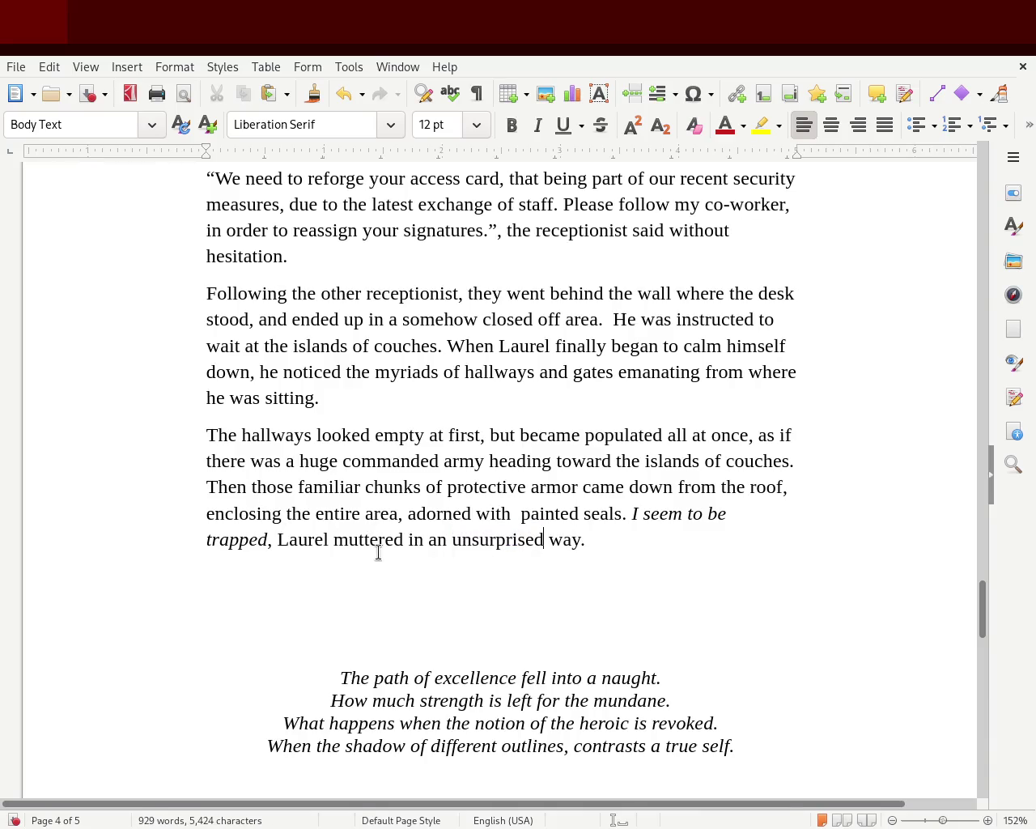
drag(409, 542, 445, 537)
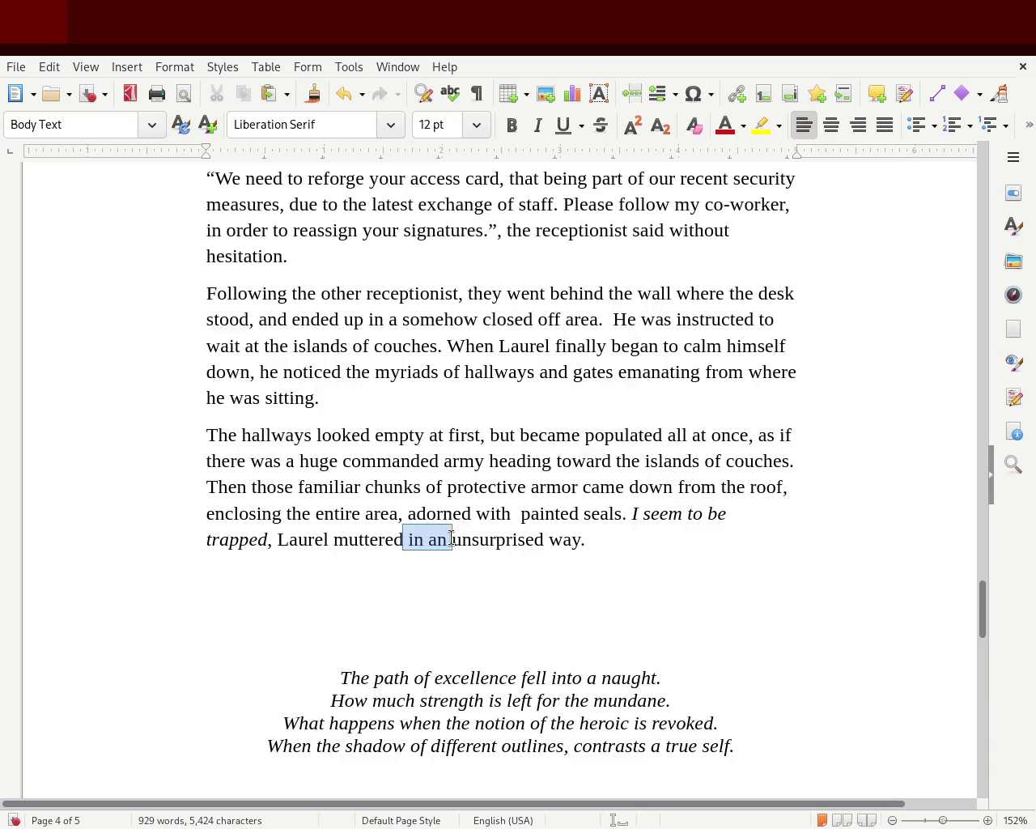
key(Delete)
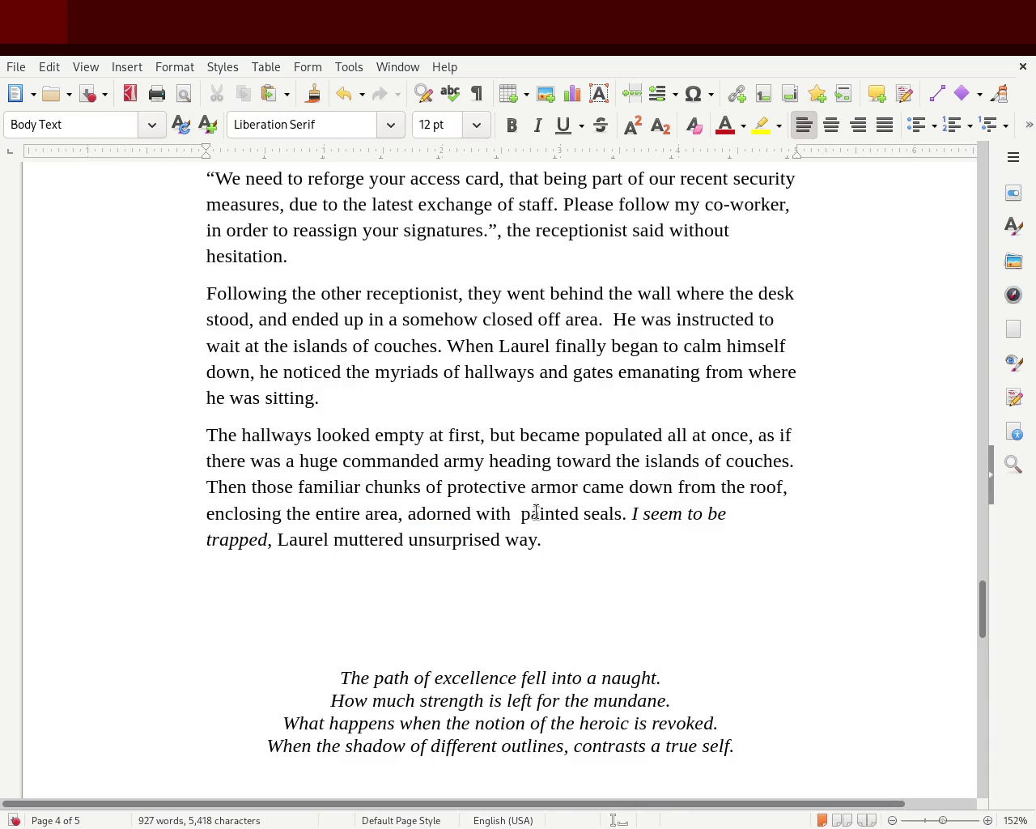
key(Delete)
key(Delete)
key(Delete)
key(Delete)
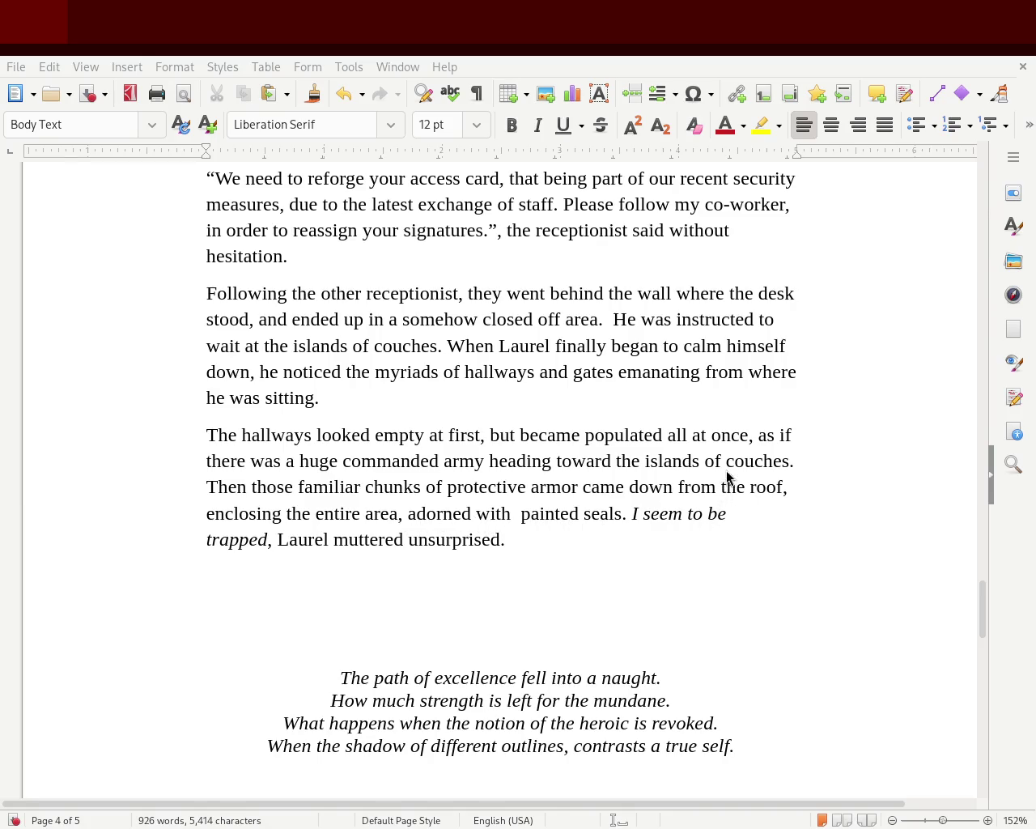
- Remove the extra space and 'painted' so the phrase reads 'adorned with the seals.'
key(Delete)
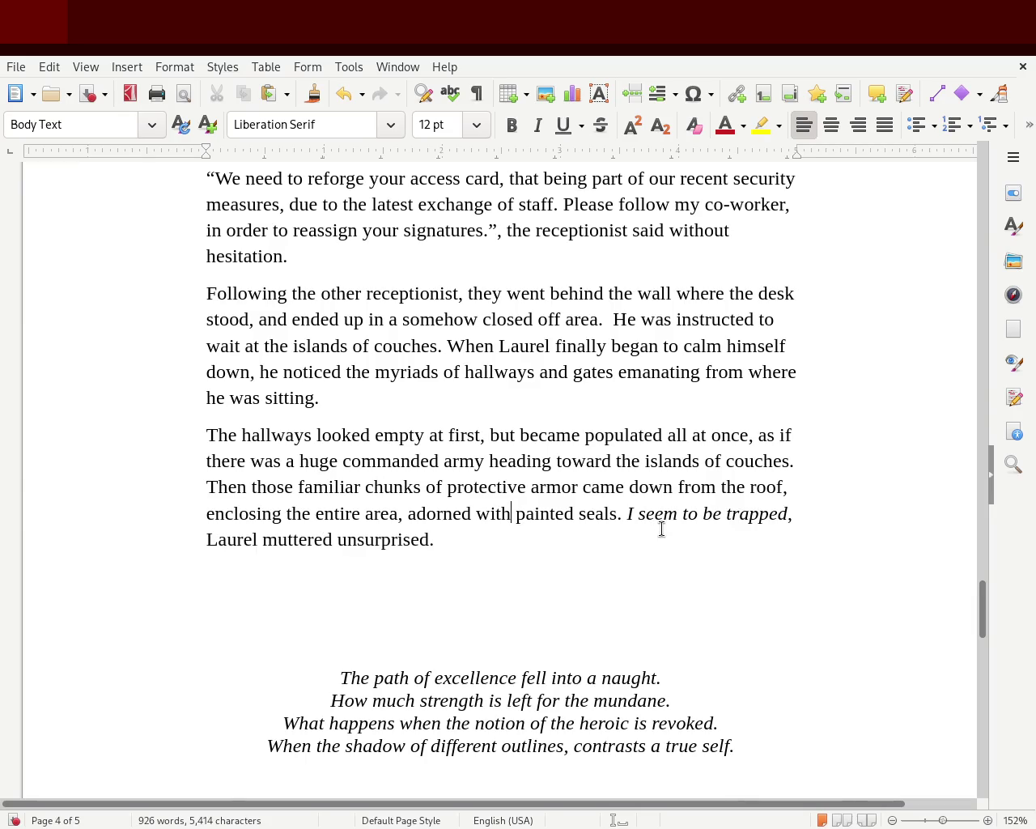
text(the same)
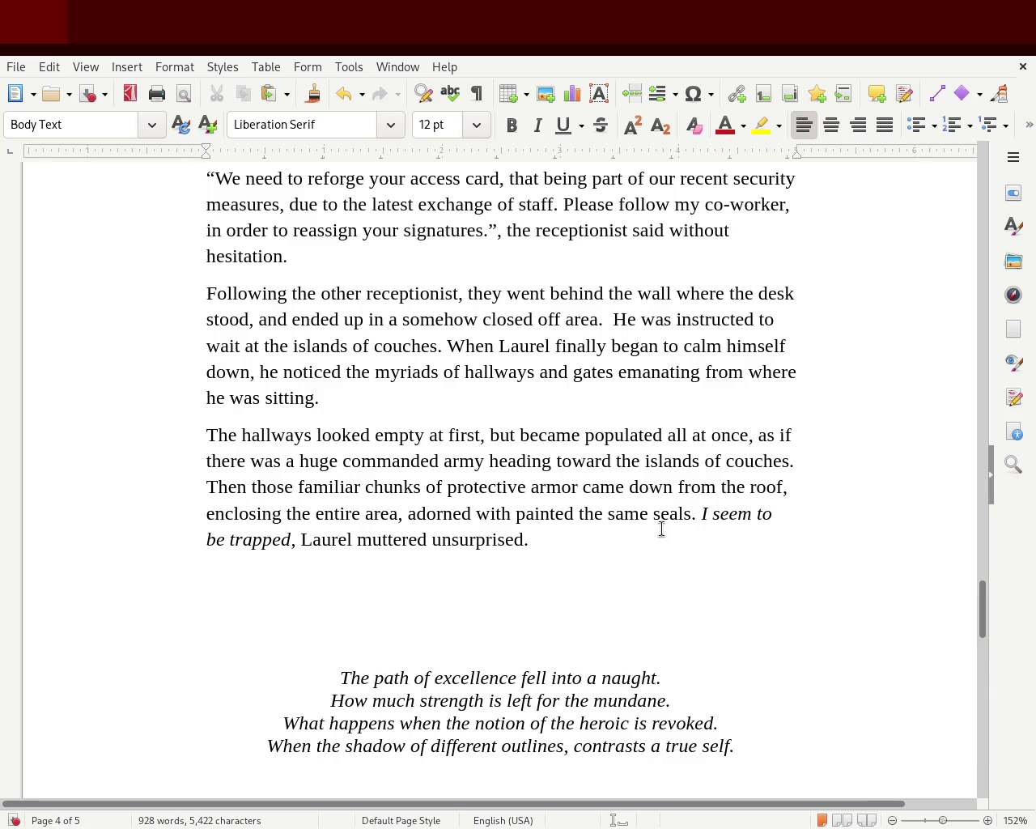
key(BackSpace)
key(BackSpace)
key(BackSpace)
key(BackSpace)
key(BackSpace)
key(BackSpace)
key(BackSpace)
key(BackSpace)
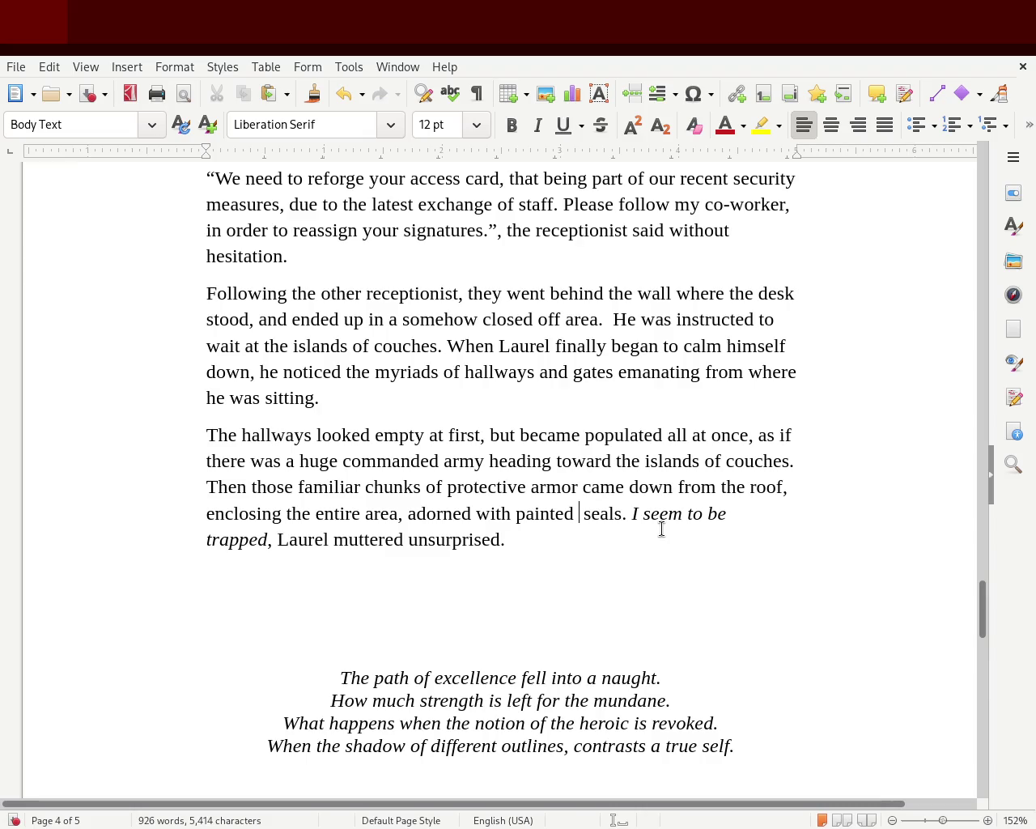
key(Delete)
key(BackSpace)
key(BackSpace)
key(BackSpace)
key(BackSpace)
key(BackSpace)
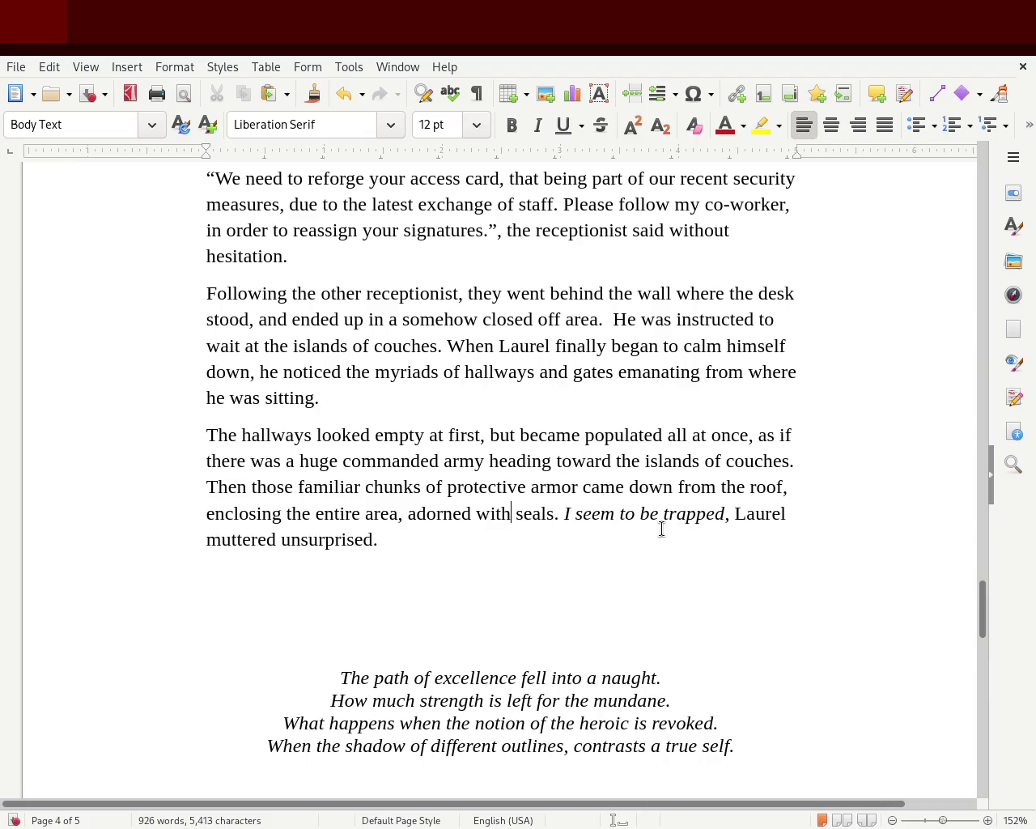
text(the painted)
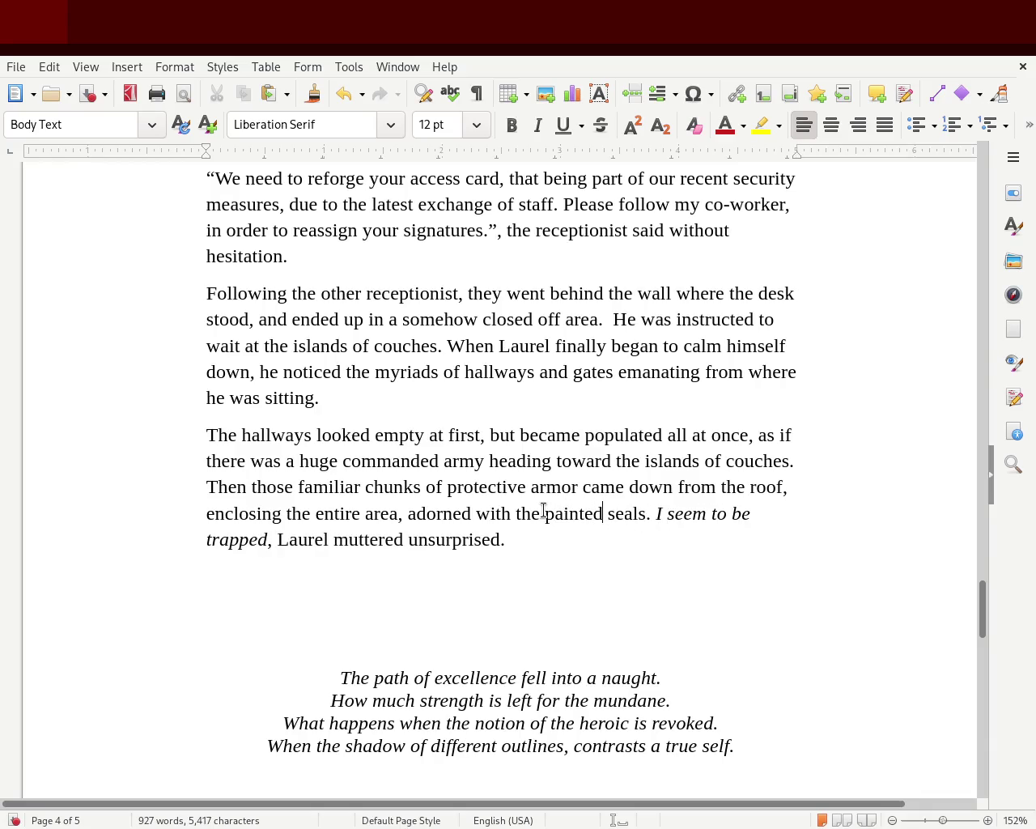
double_click(559, 512)
key(Delete)
key(Delete)
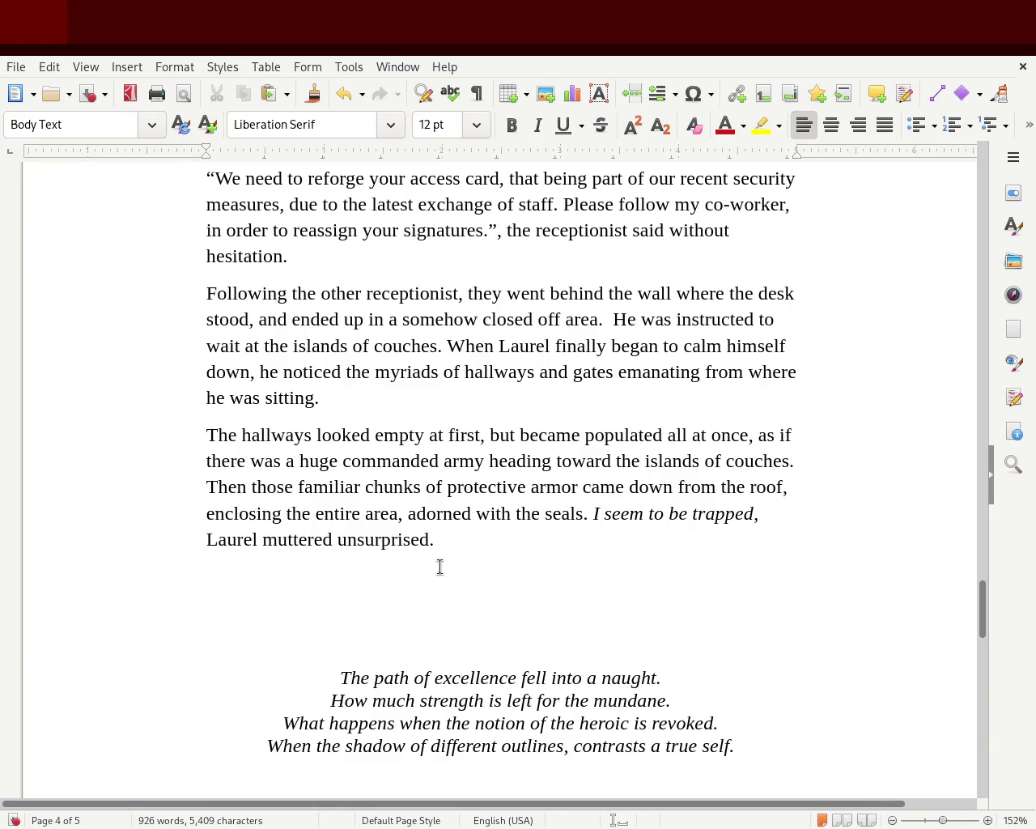
click(484, 544)
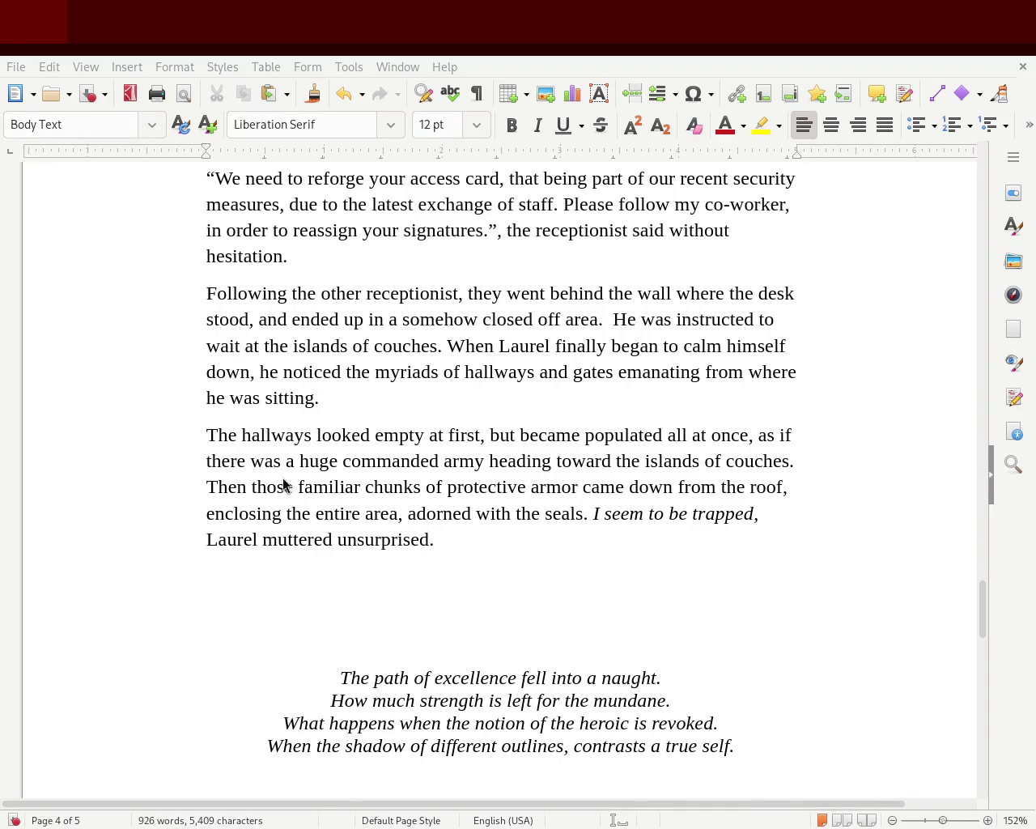
- Save the story, now at 926 words, and return to the opening paragraphs of page 2
key(ctrl+s)
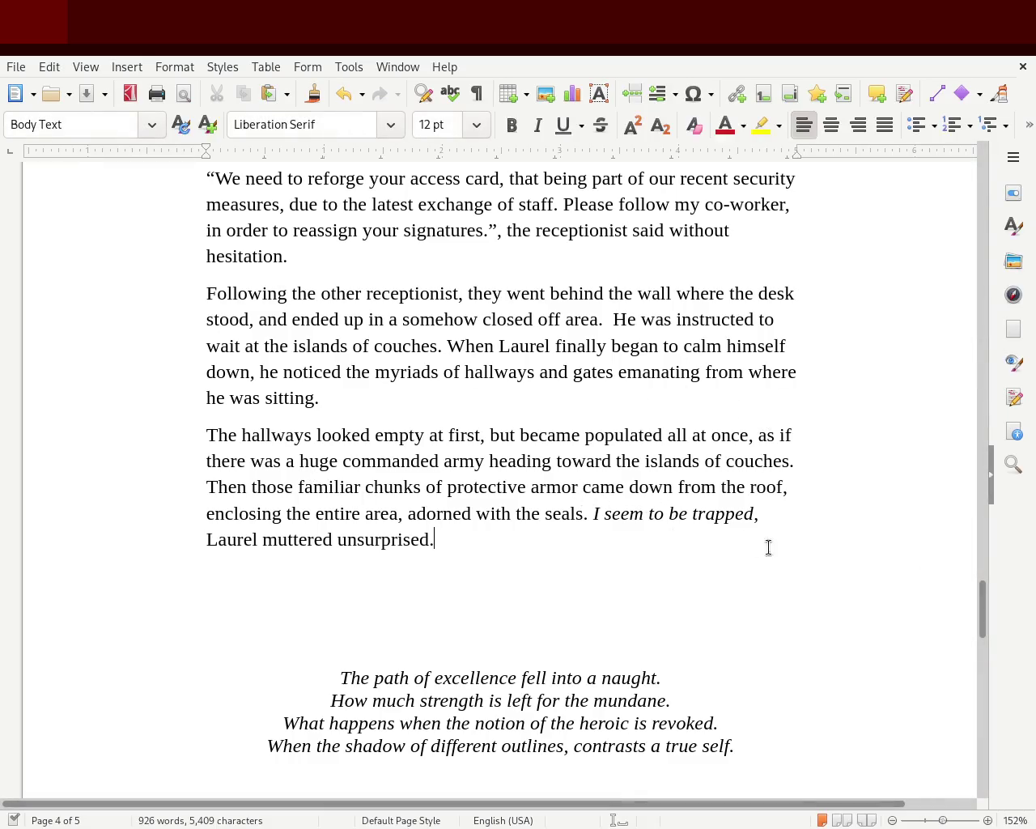
drag(984, 625, 992, 600)
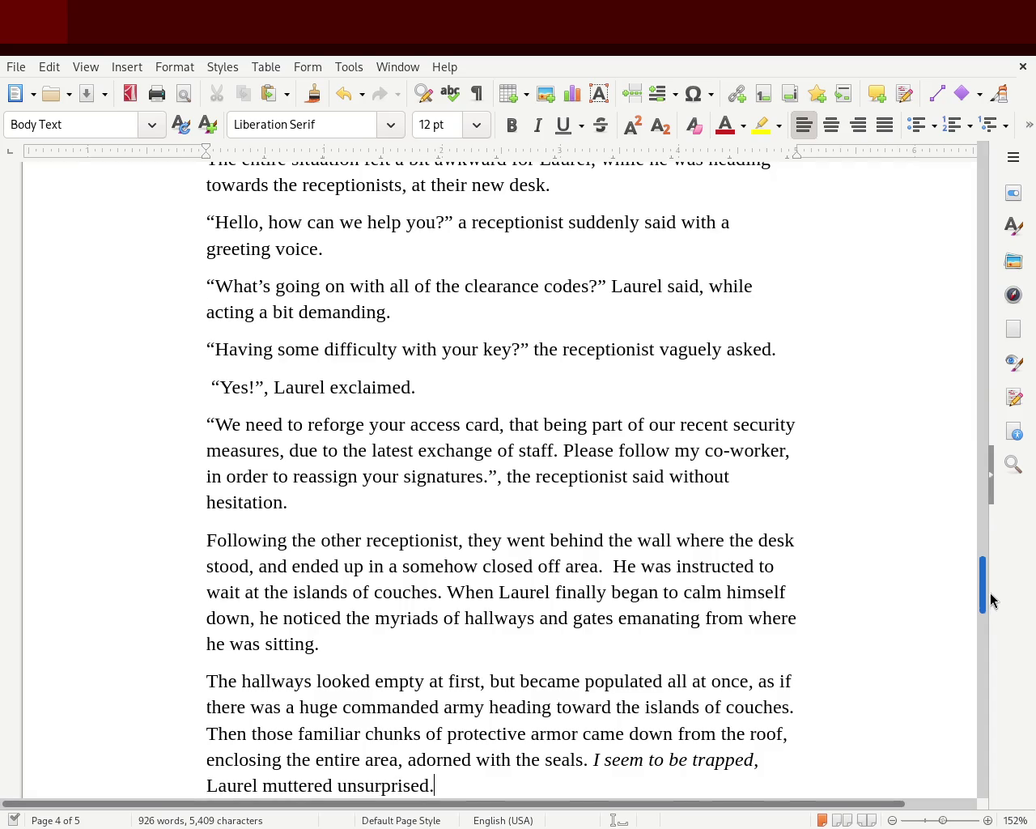
drag(992, 601, 992, 576)
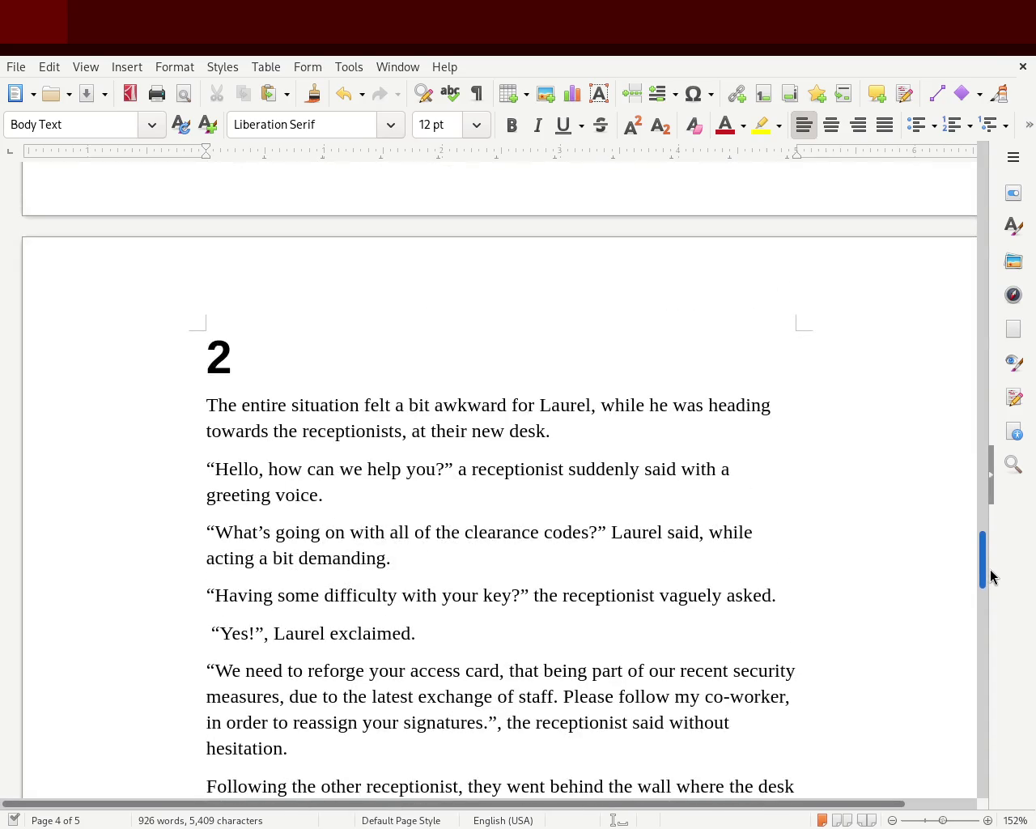
mouse_move(991, 576)
mouse_down()
mouse_move(993, 610)
mouse_move(988, 594)
mouse_up()
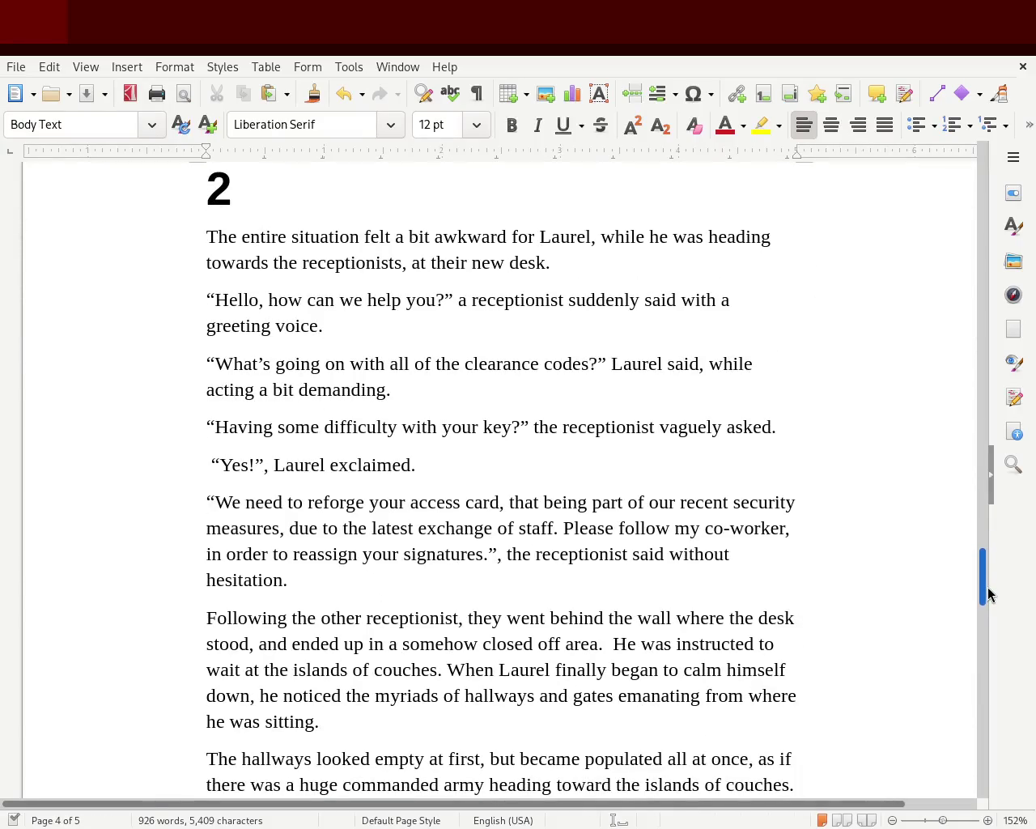
mouse_move(987, 593)
mouse_down()
mouse_move(982, 273)
mouse_move(982, 606)
mouse_move(986, 597)
mouse_up()
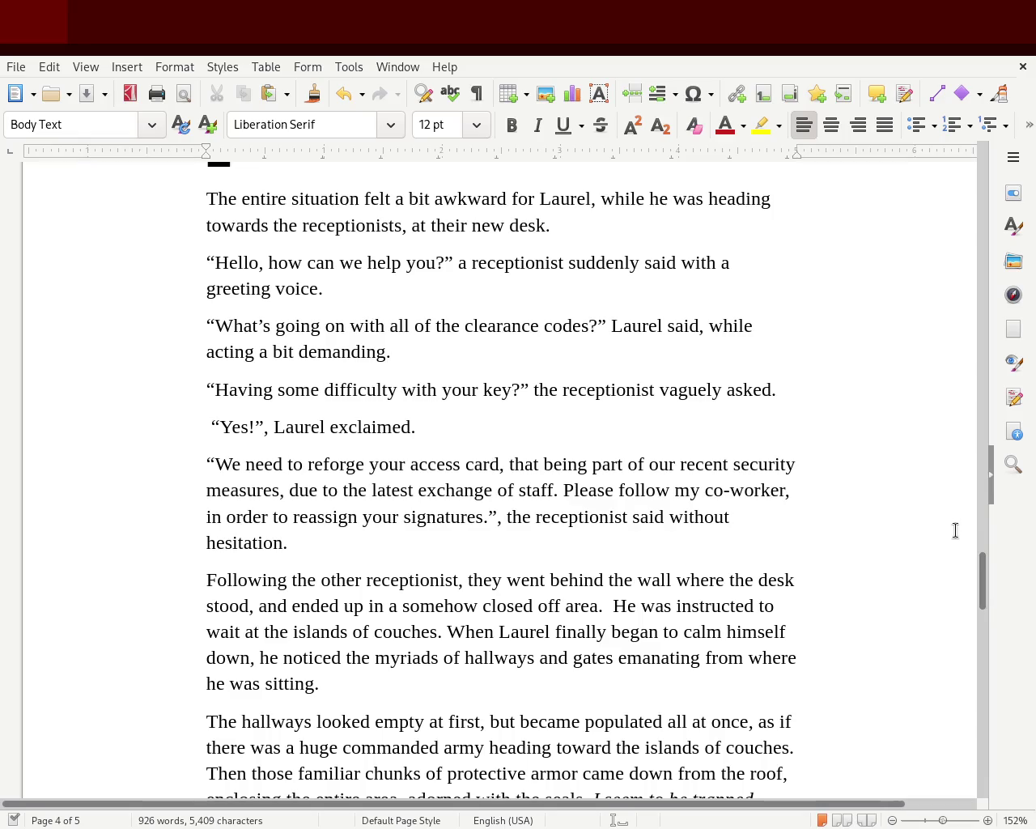
mouse_move(979, 592)
mouse_down()
mouse_move(967, 271)
mouse_move(960, 332)
mouse_up()
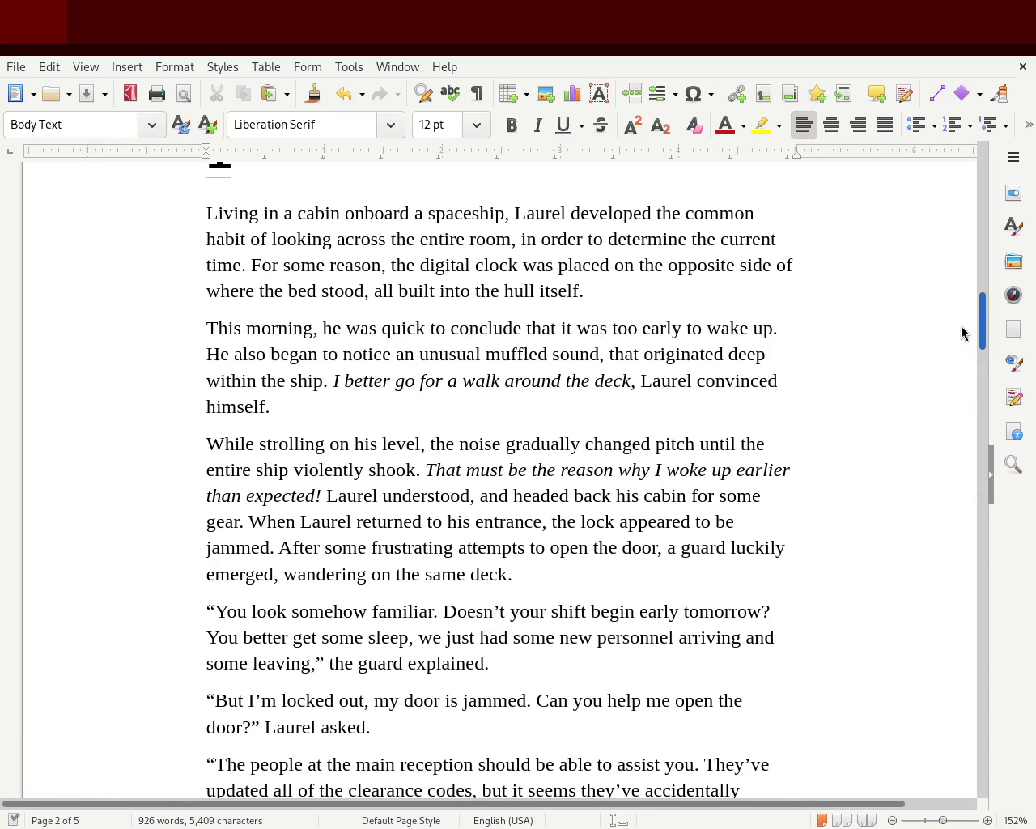
- Replace 'placed' with 'embedded' in the page-2 opening paragraph
scroll(960, 325, down, 1)
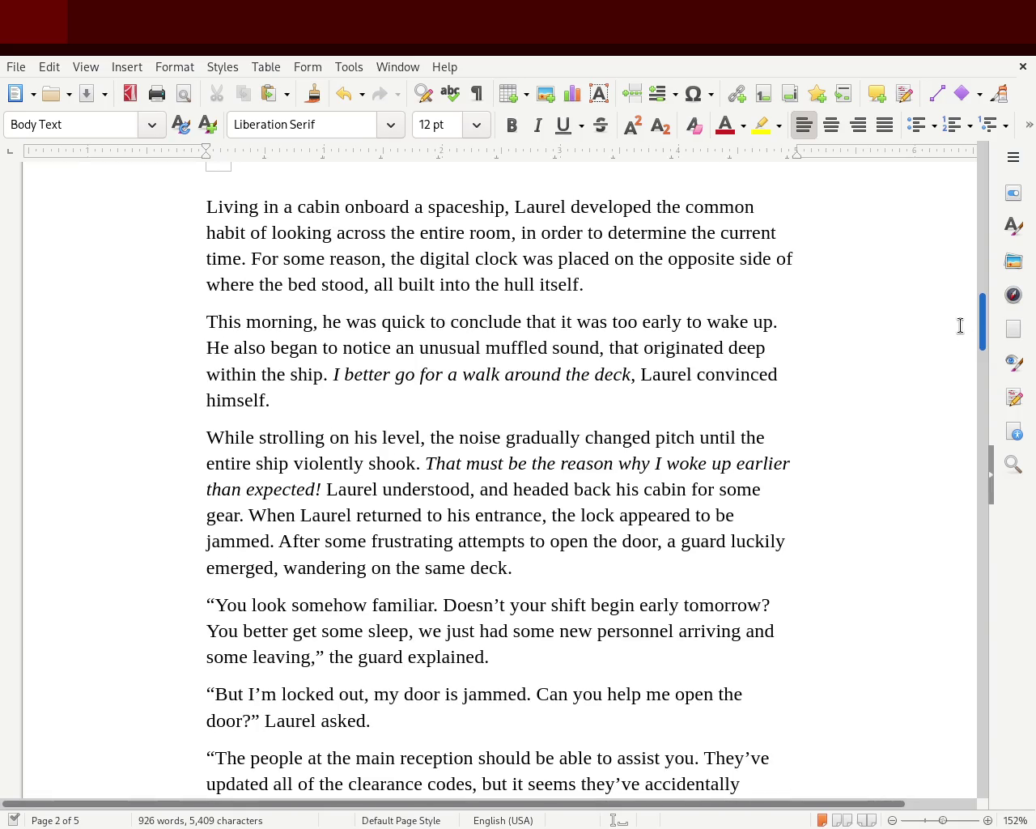
double_click(335, 287)
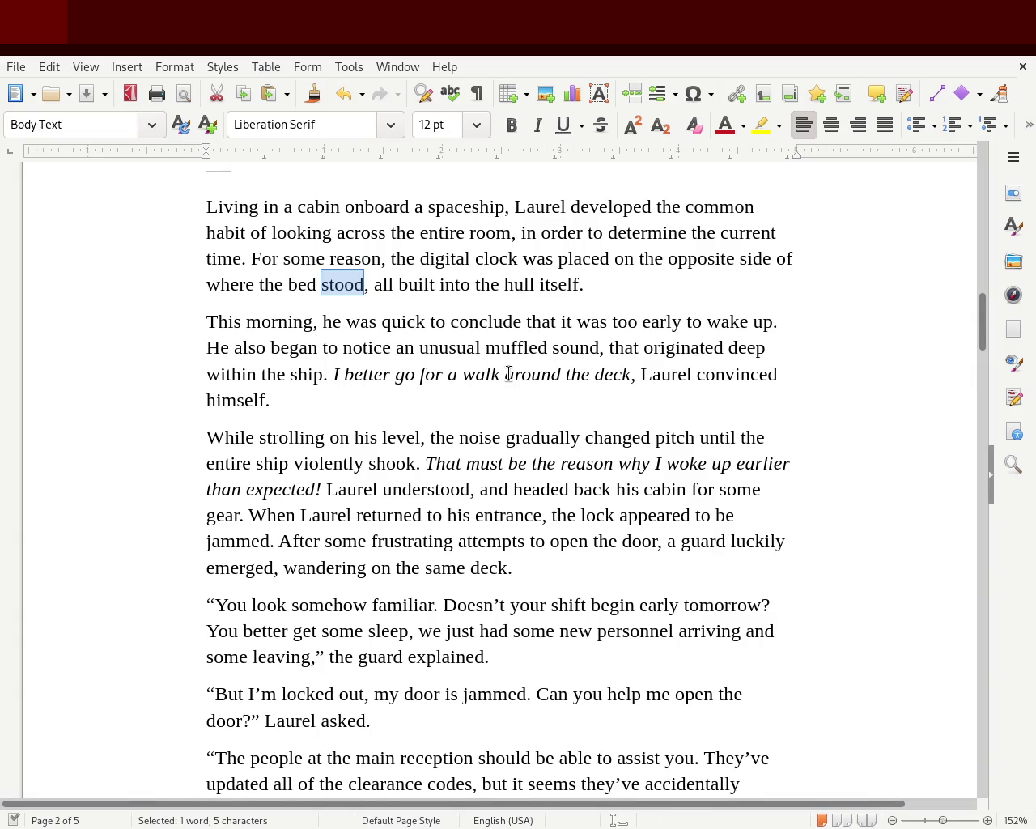
double_click(580, 252)
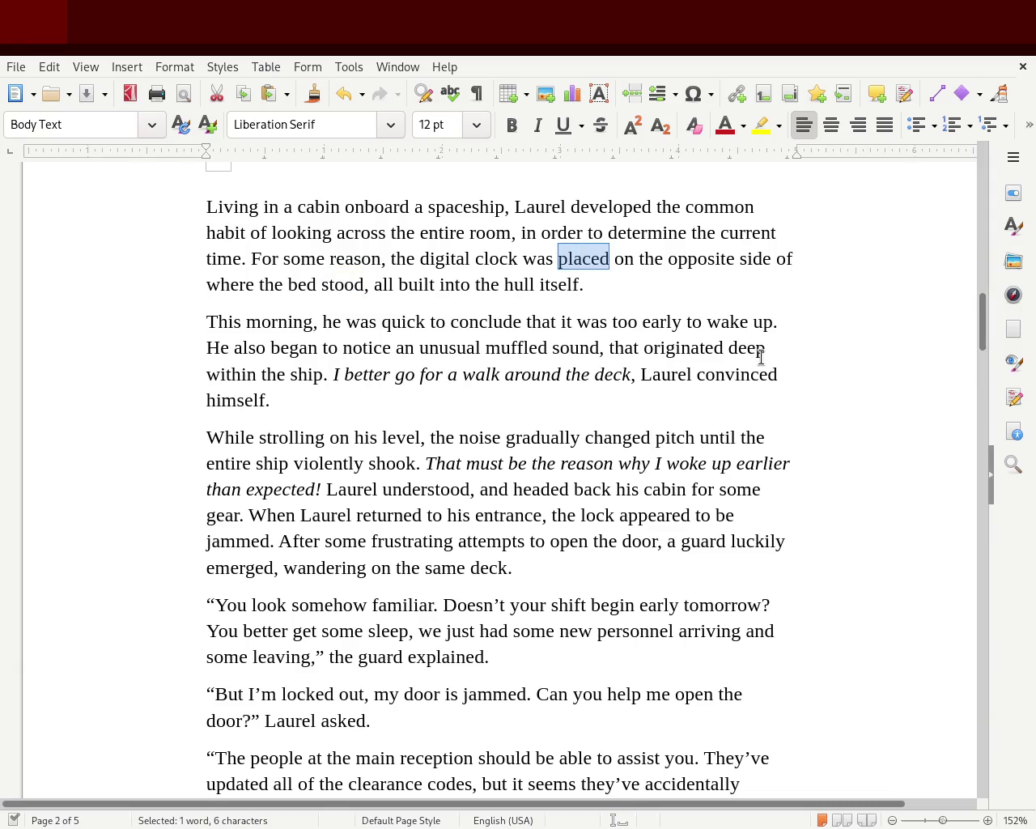
text(embededd)
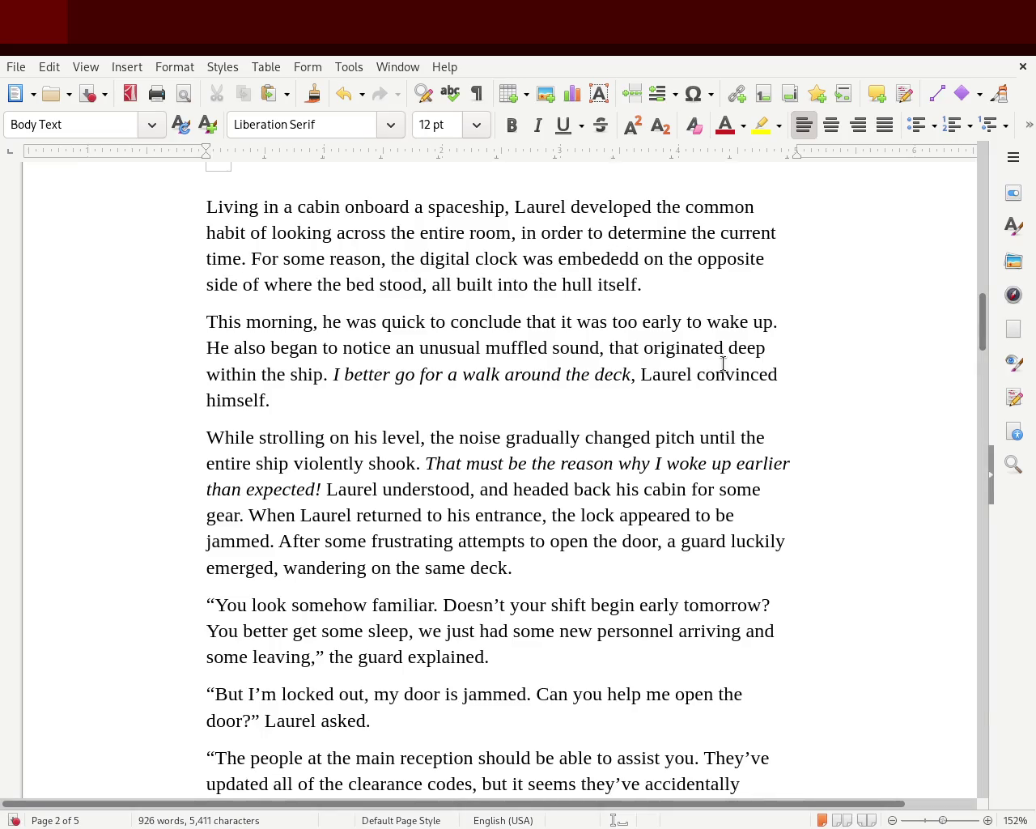
double_click(595, 261)
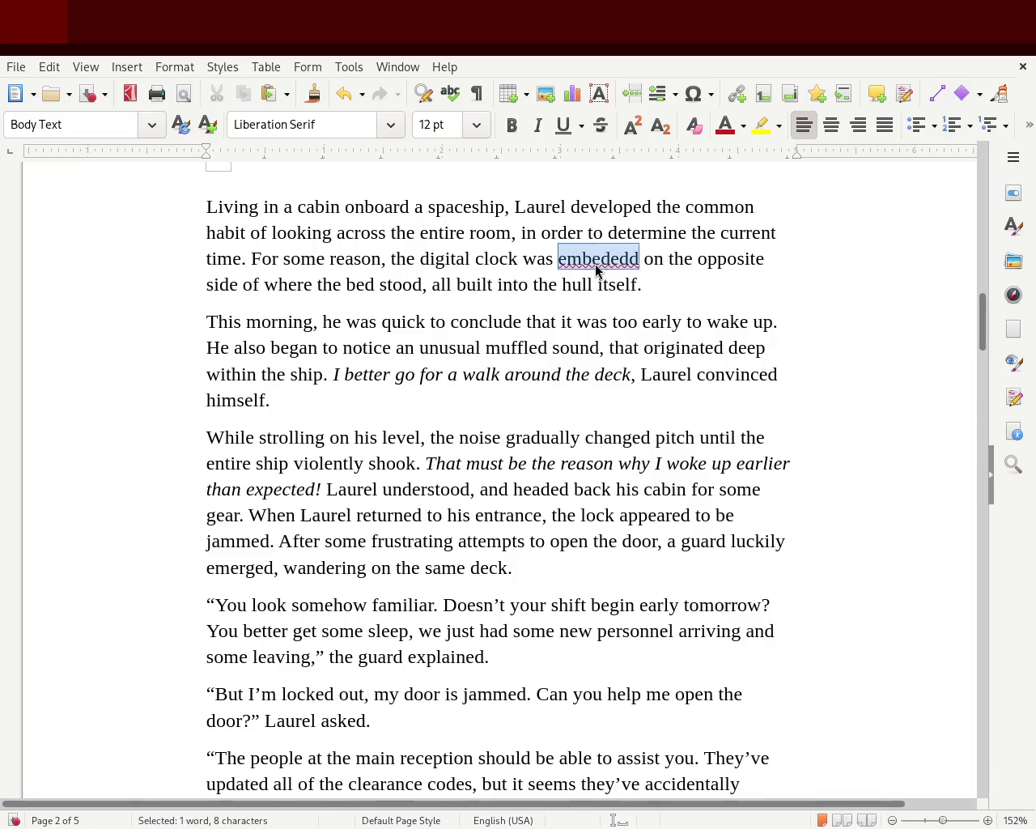
text(embedded)
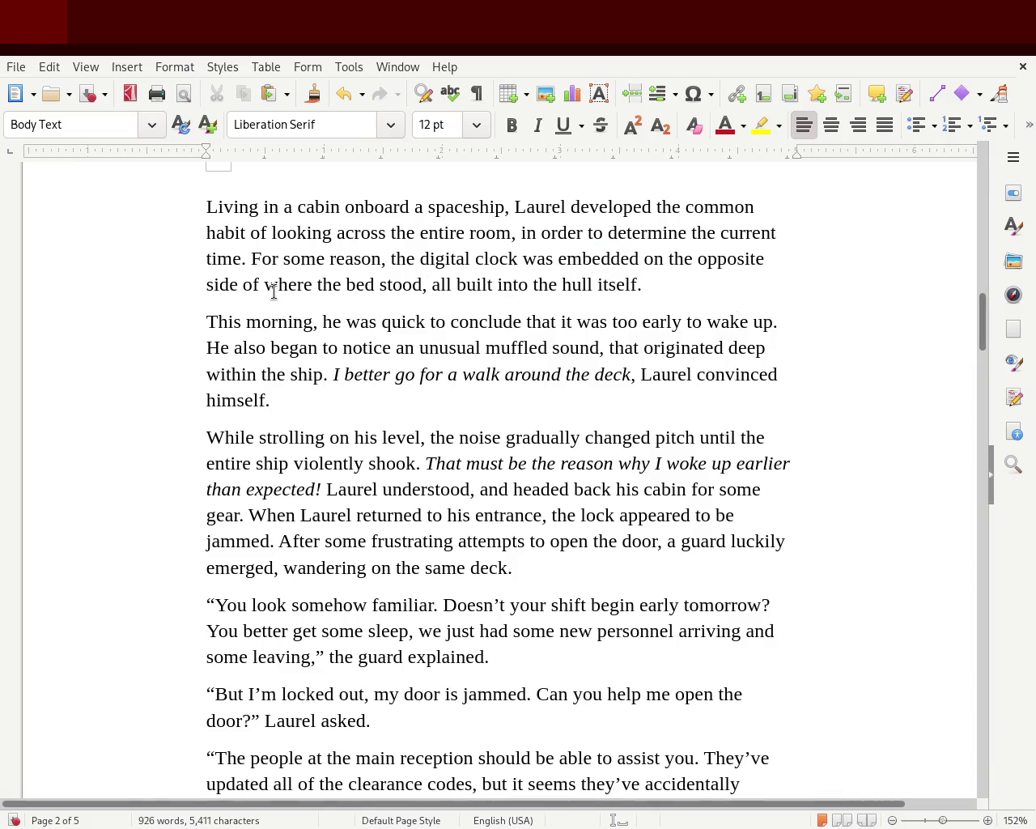
- Reword the next sentence, cutting 'stood, all' and 'into the hull' so it reads 'was placed'
double_click(400, 284)
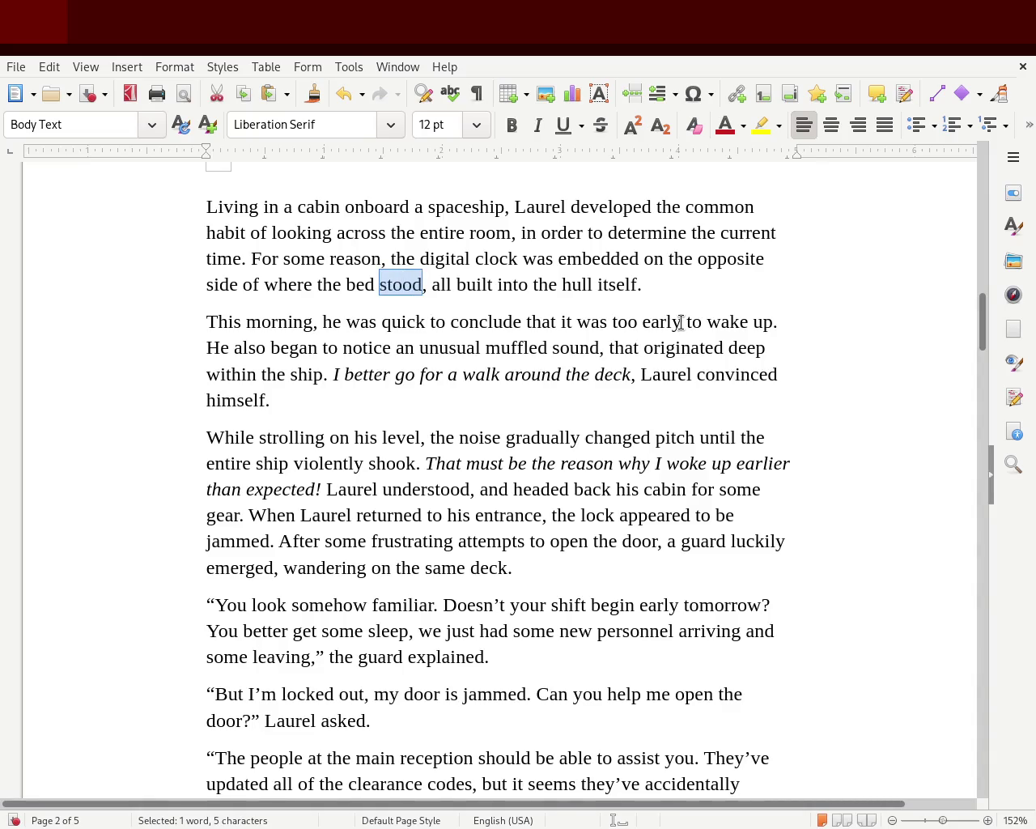
key(Delete)
key(Delete)
key(Delete)
key(Delete)
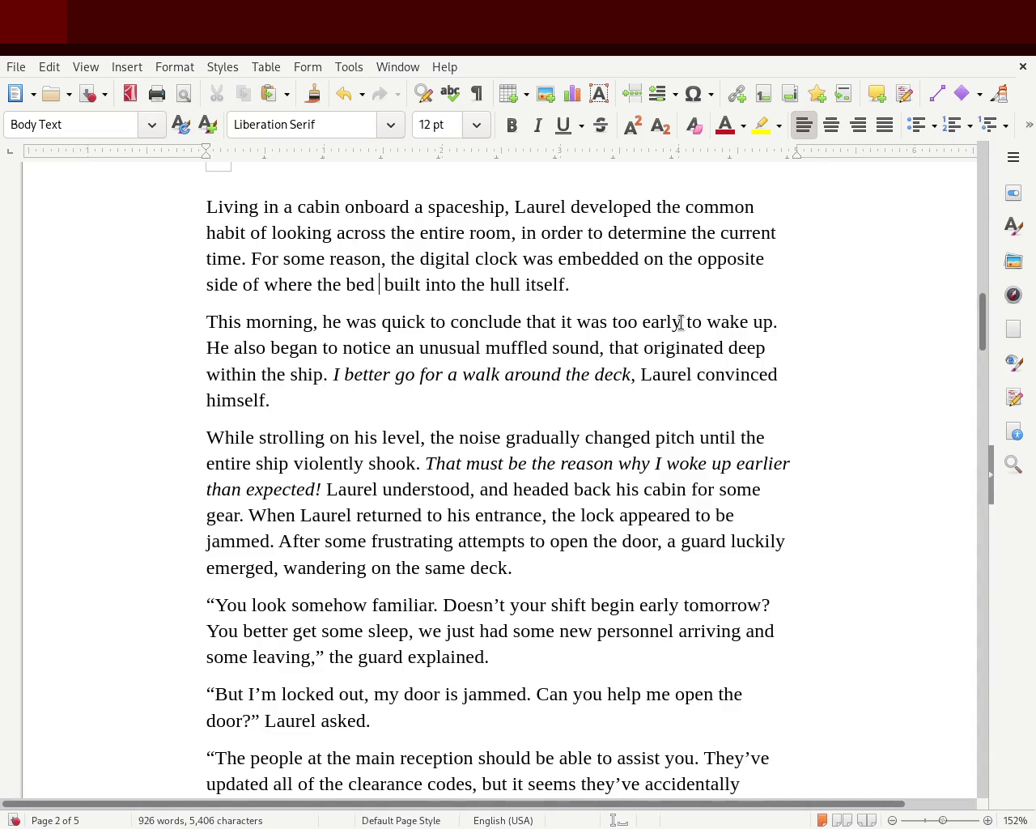
key(Delete)
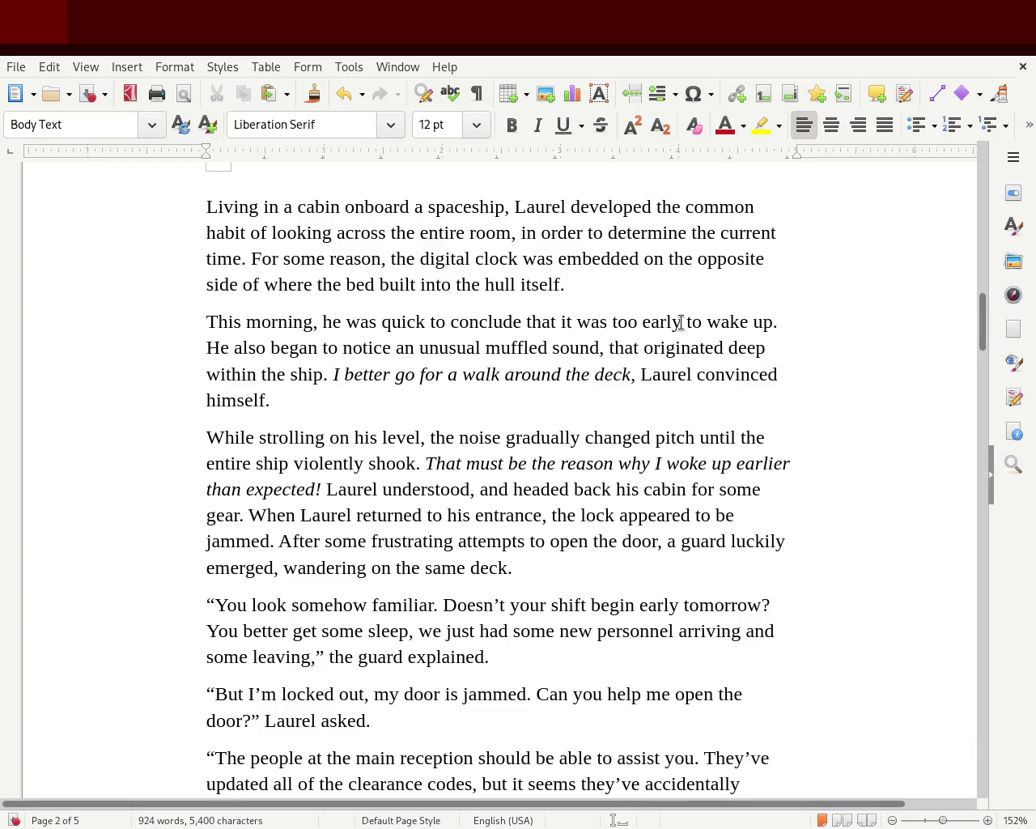
text(got)
key(Right)
key(Right)
key(Right)
key(Right)
key(Right)
key(Delete)
key(Delete)
key(Delete)
key(Delete)
key(Delete)
key(Delete)
key(Delete)
key(Delete)
key(Delete)
key(Delete)
key(Delete)
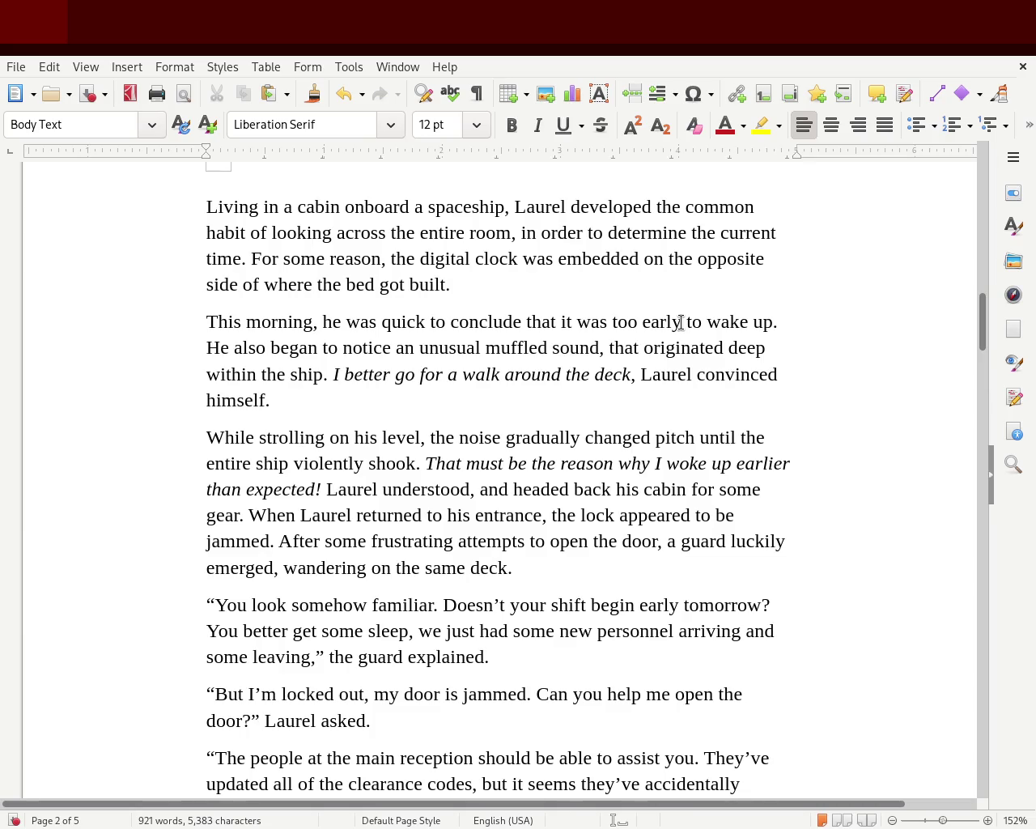
double_click(391, 284)
text(was)
key(Right)
key(Delete)
key(Delete)
key(Delete)
key(Delete)
key(Delete)
text(placed)
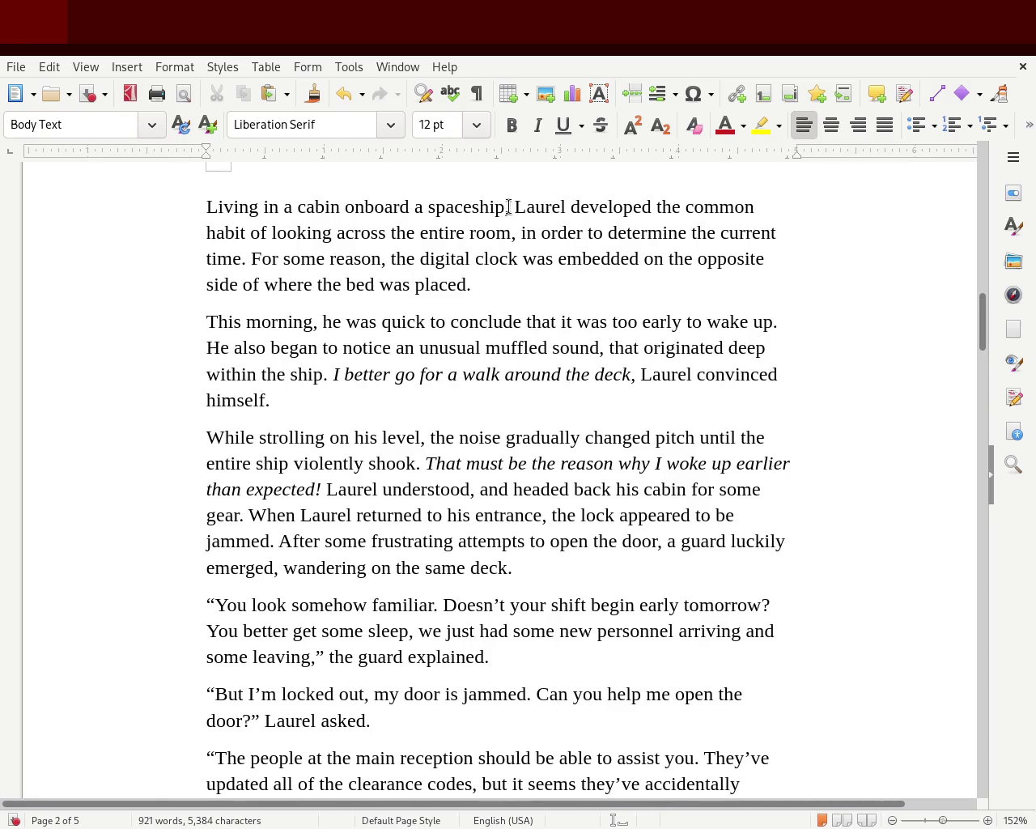
drag(503, 209, 397, 208)
- Insert 'K02' before 'spaceship' and correct 'an' to 'a' in the opening sentence
click(441, 207)
click(423, 208)
text(n S)
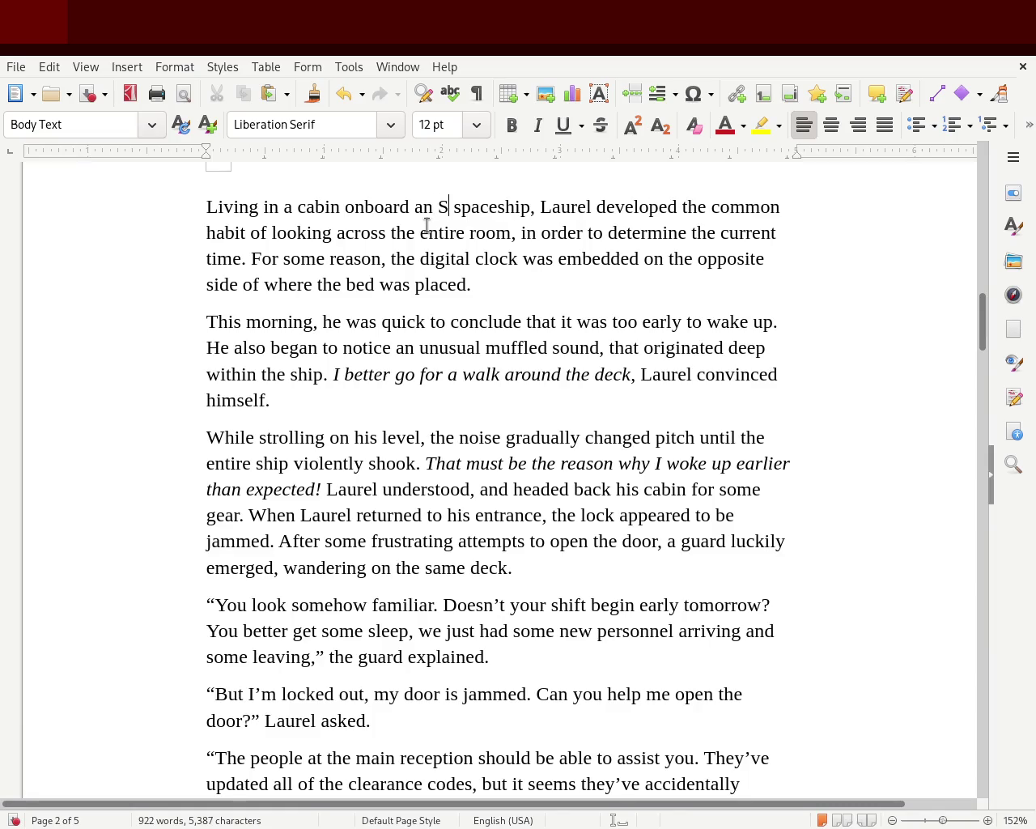
key(BackSpace)
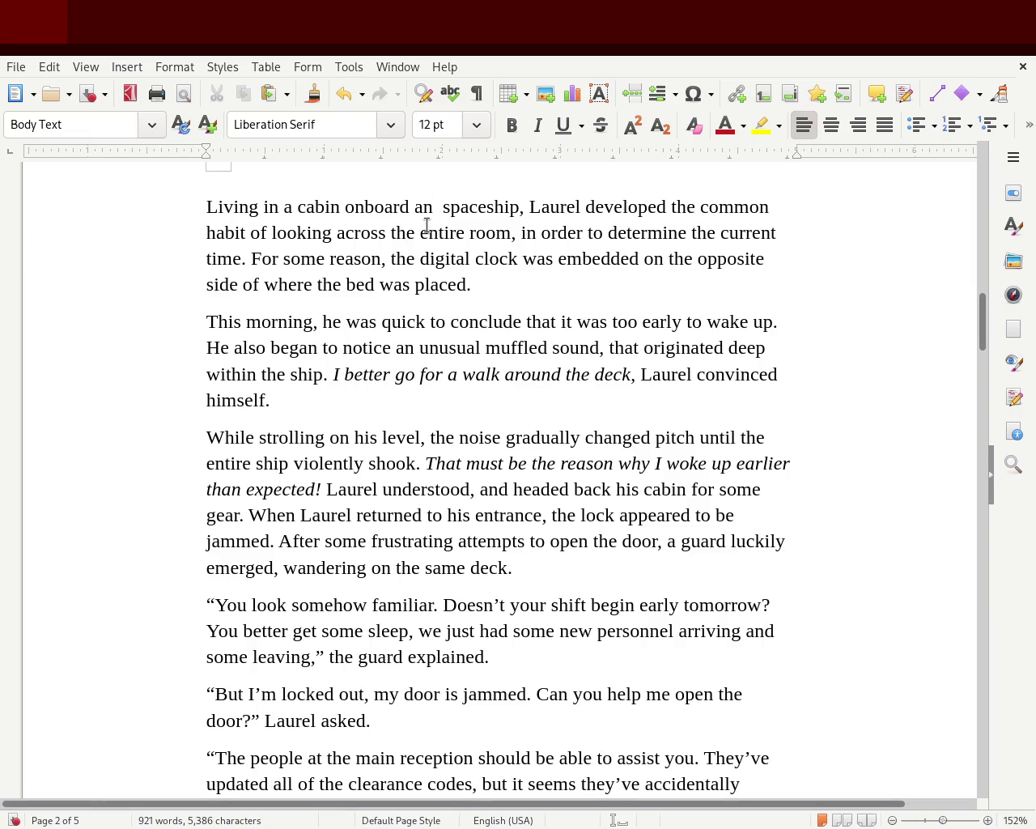
text(K)
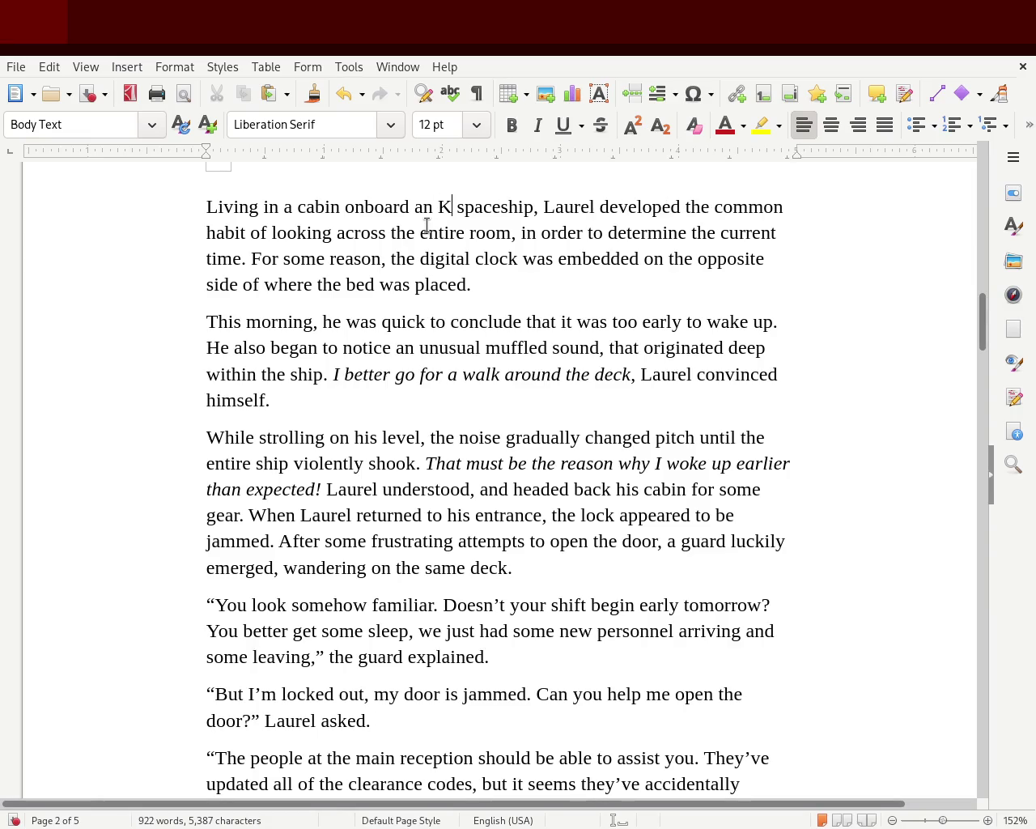
text(0)
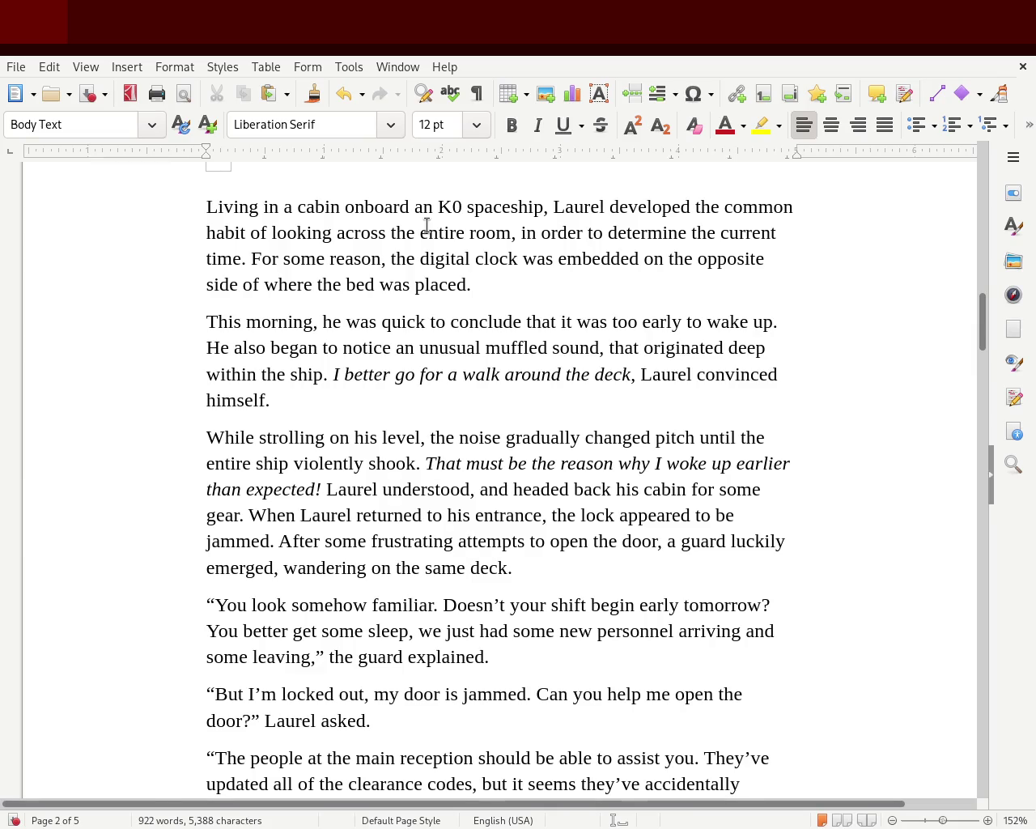
text(2)
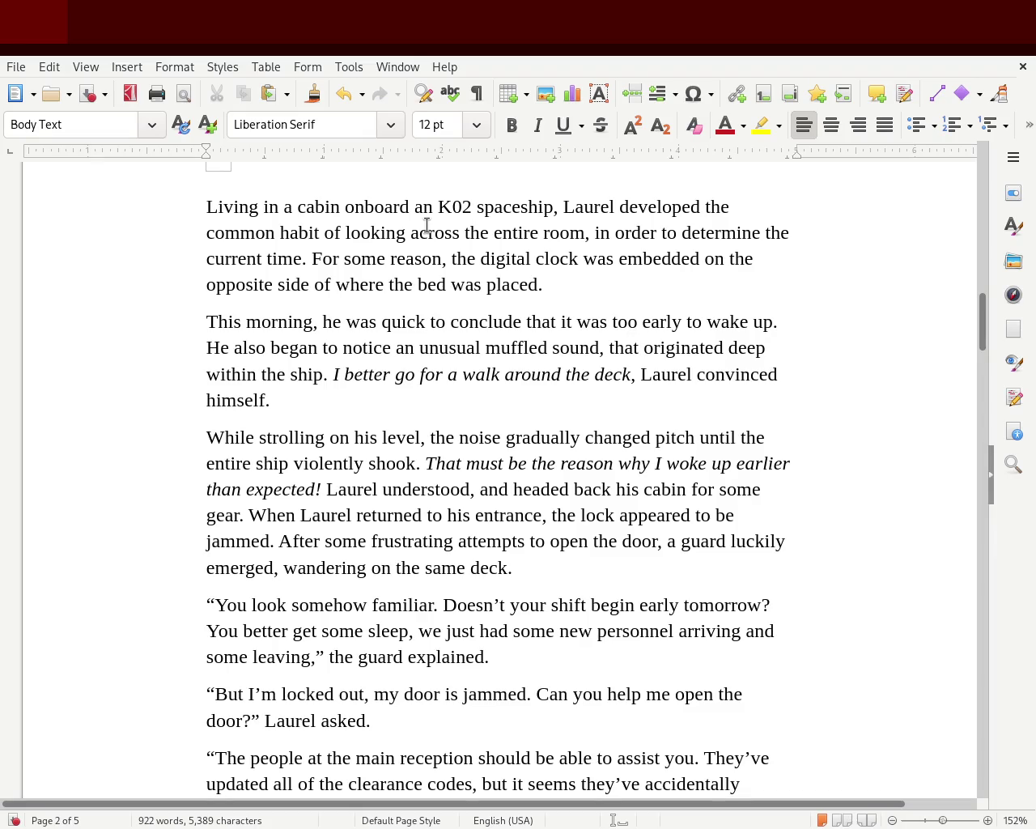
drag(437, 207, 473, 208)
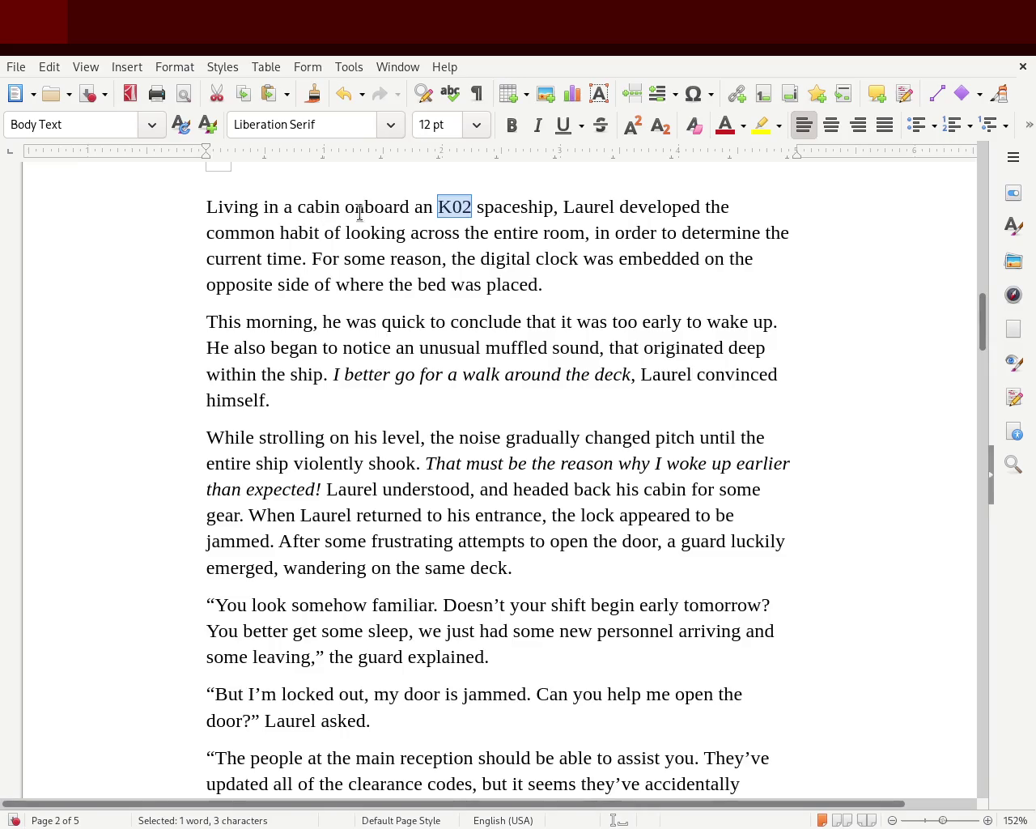
click(423, 207)
key(Delete)
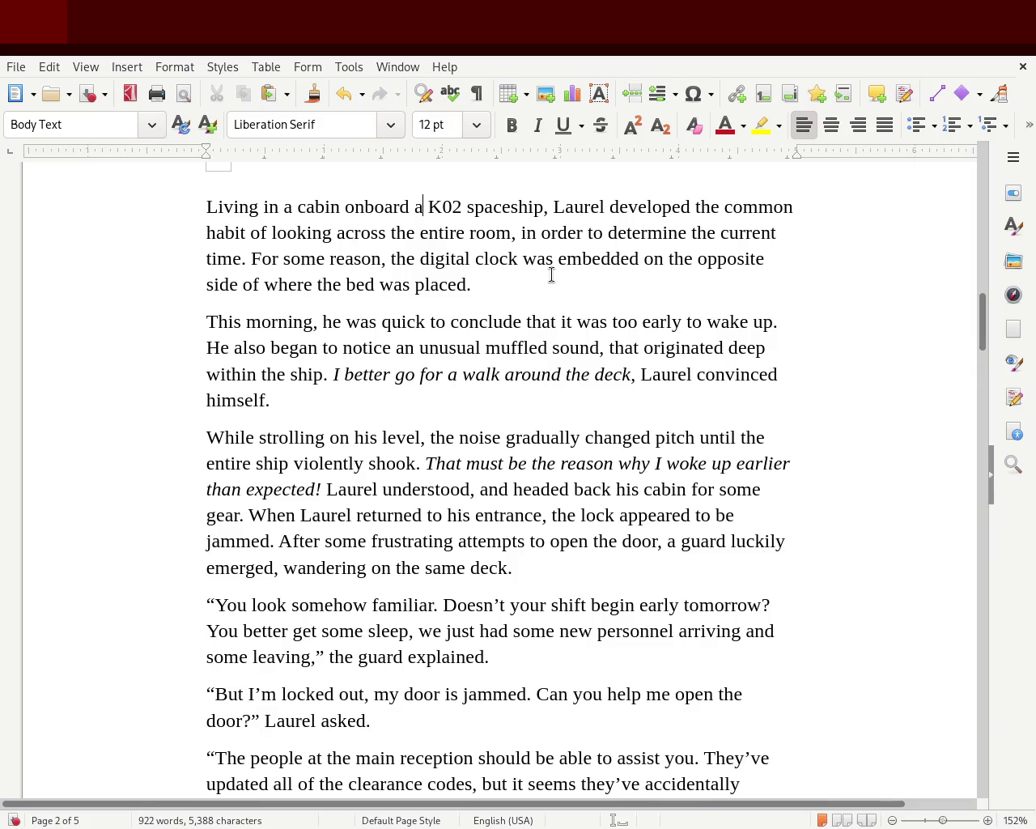
double_click(448, 205)
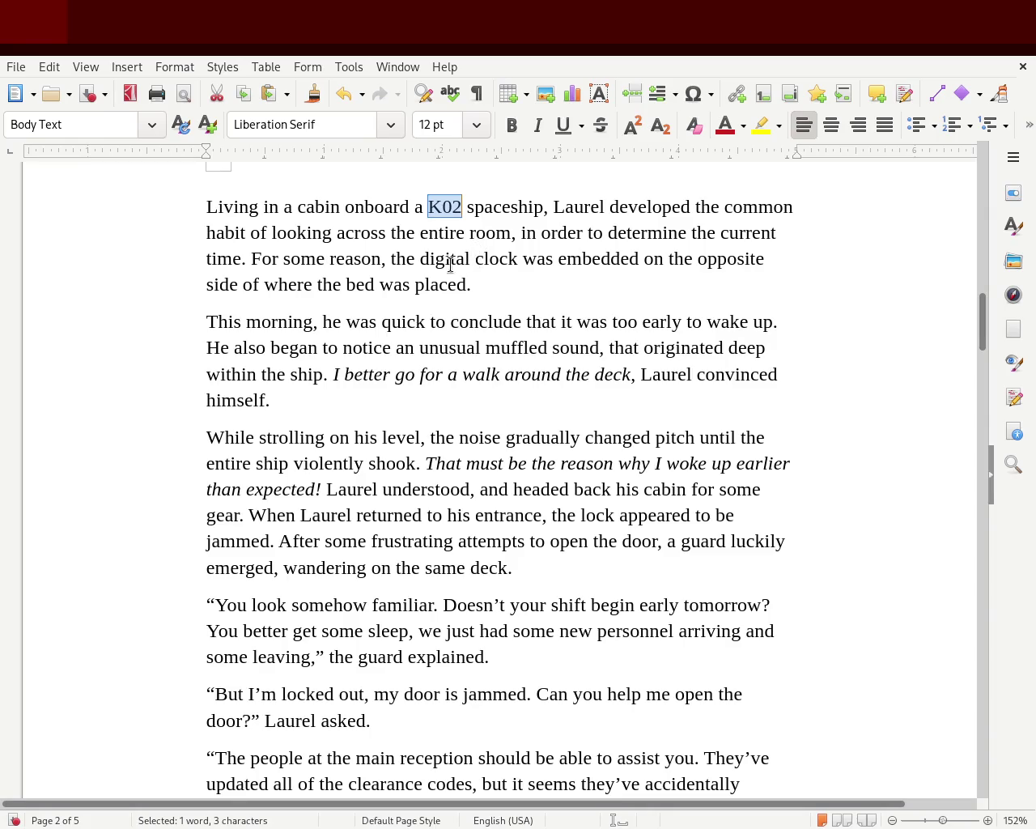
double_click(267, 206)
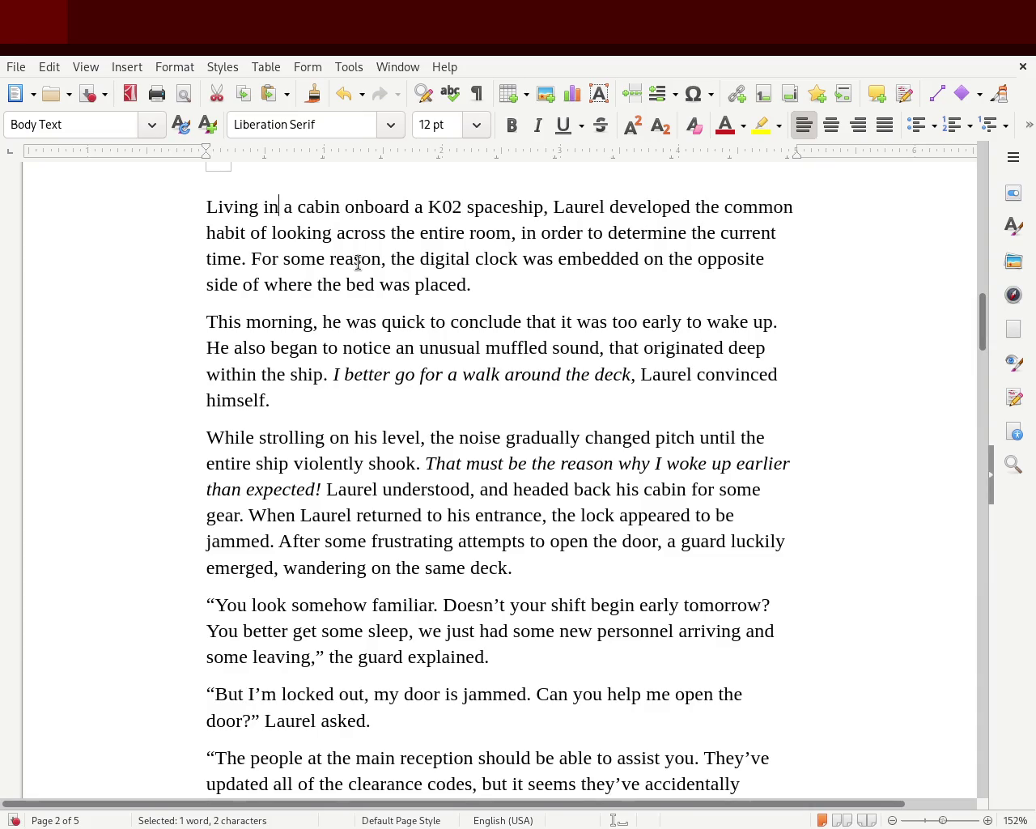
- Change the opening to 'Living onboard a K02 spaceship', removing the duplicate 'a cabin onboard'
key(BackSpace)
text(onboard)
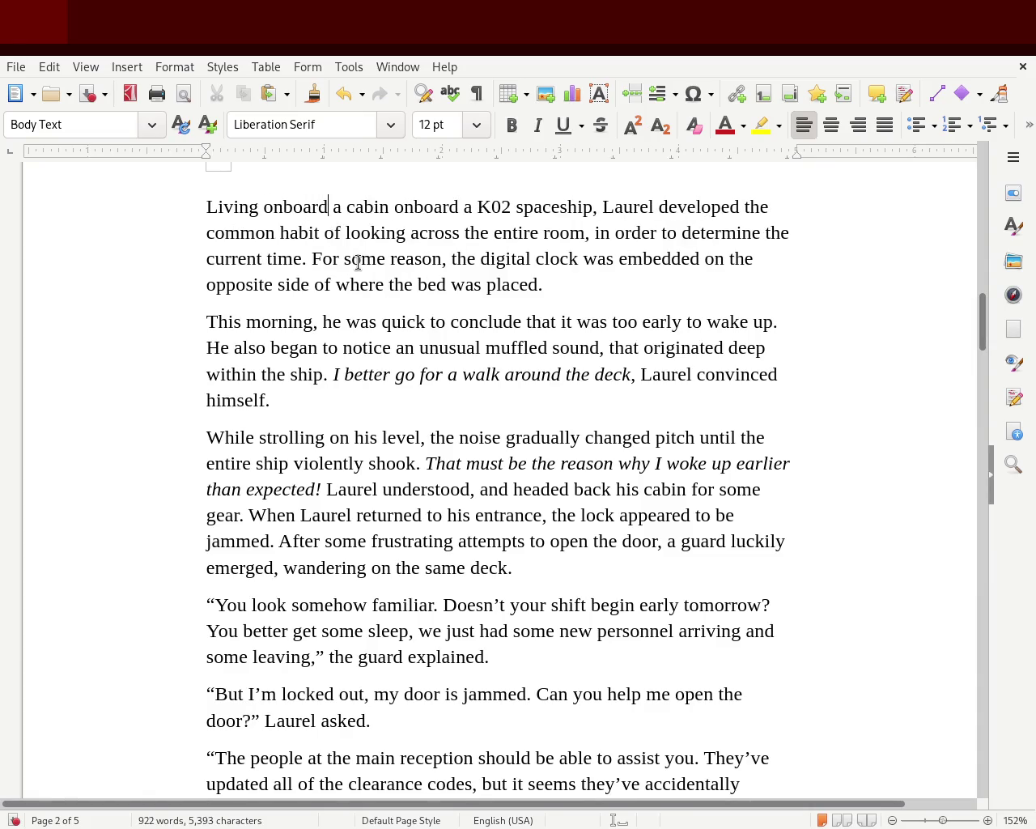
key(Right)
key(Right)
key(Delete)
key(Delete)
key(Delete)
key(Delete)
key(Delete)
key(Delete)
key(Delete)
key(Delete)
key(Delete)
key(Right)
key(Right)
key(Right)
key(Right)
key(Right)
key(Right)
key(Right)
key(Right)
key(Right)
key(Right)
key(Right)
key(Right)
key(Right)
key(Right)
key(Right)
key(Right)
key(Right)
key(Right)
key(Right)
- Replace 'the entire room' with 'his cabin' and save the story
key(Right)
key(Right)
key(Right)
key(Left)
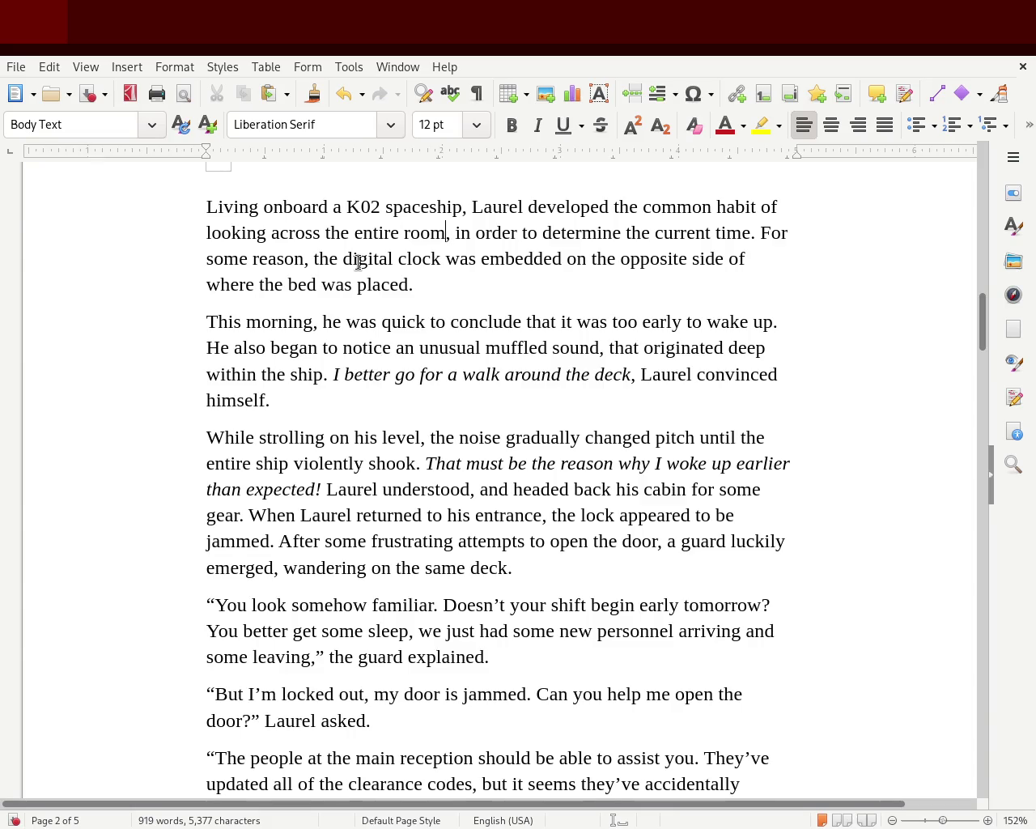
key(Left)
key(Left)
key(Right)
key(Right)
key(Right)
key(Left)
key(BackSpace)
key(BackSpace)
key(BackSpace)
key(BackSpace)
text(cabin)
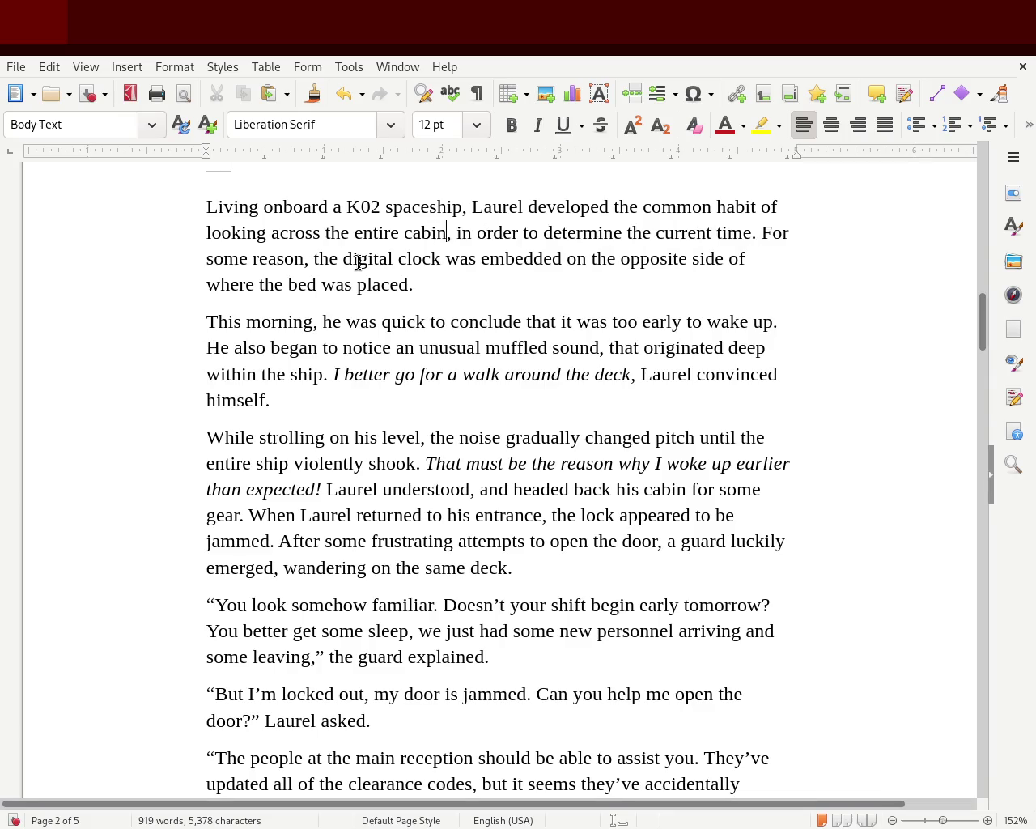
key(Left)
key(Left)
key(Left)
key(Left)
key(Left)
key(Left)
key(Left)
key(Left)
key(Left)
key(Delete)
key(Delete)
key(Delete)
key(Delete)
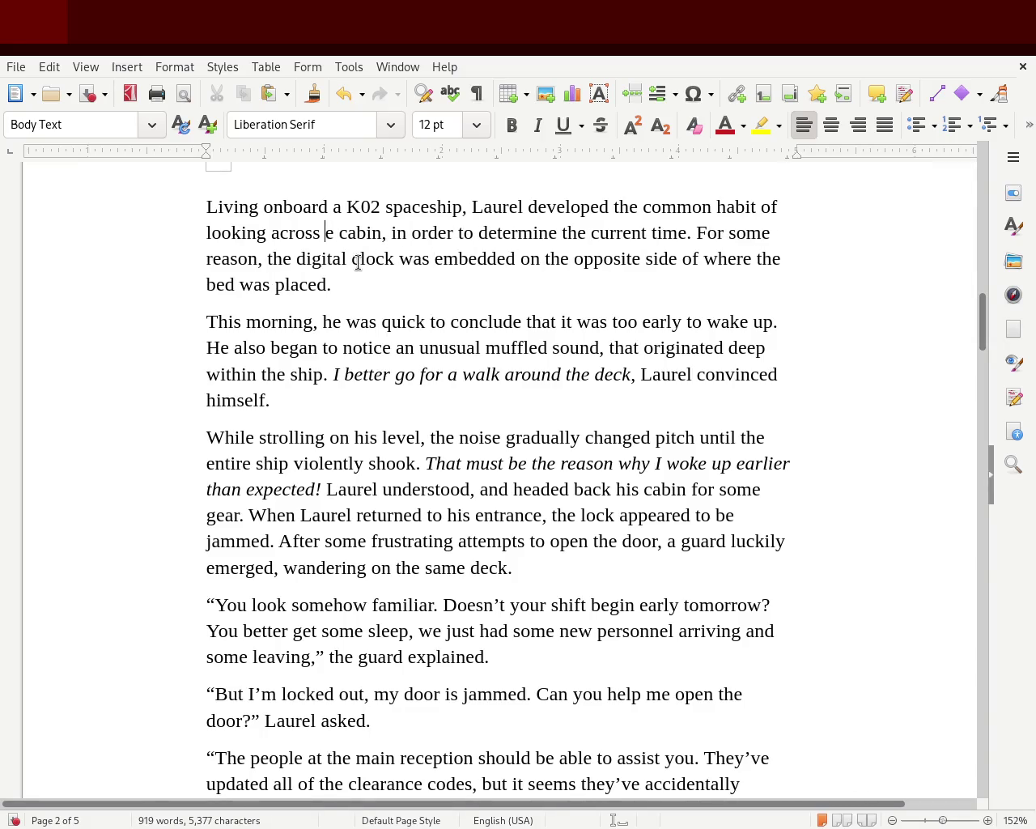
text(his)
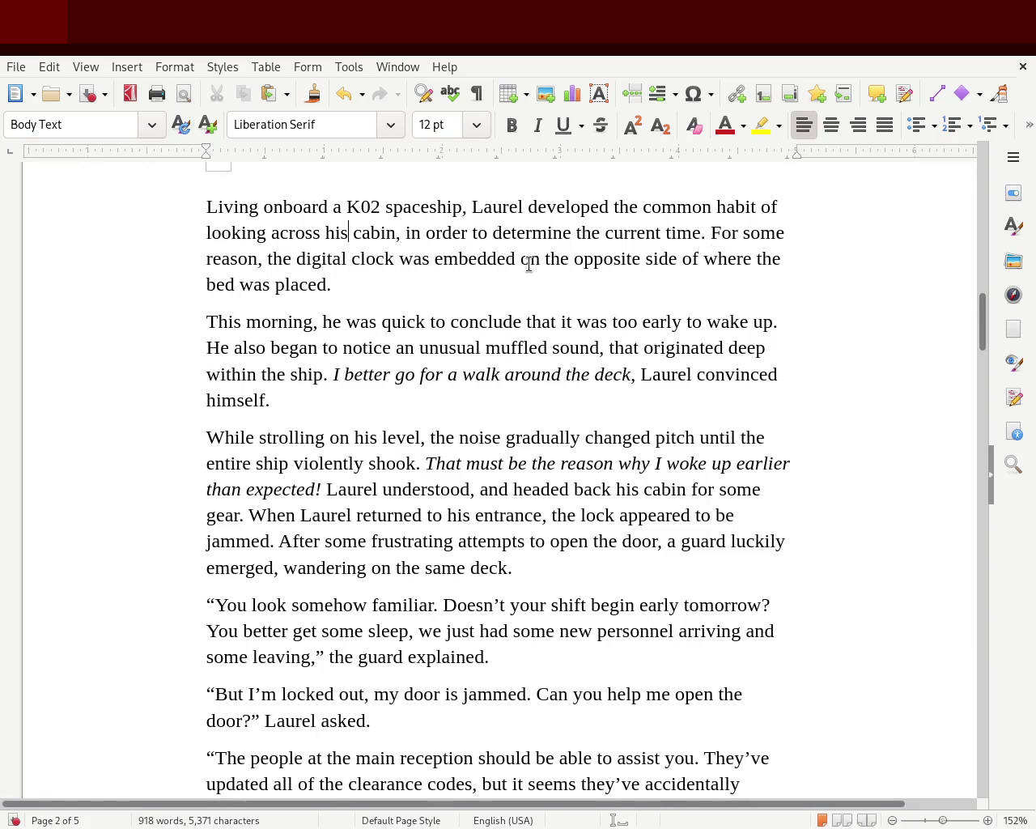
click(355, 288)
key(ctrl+s)
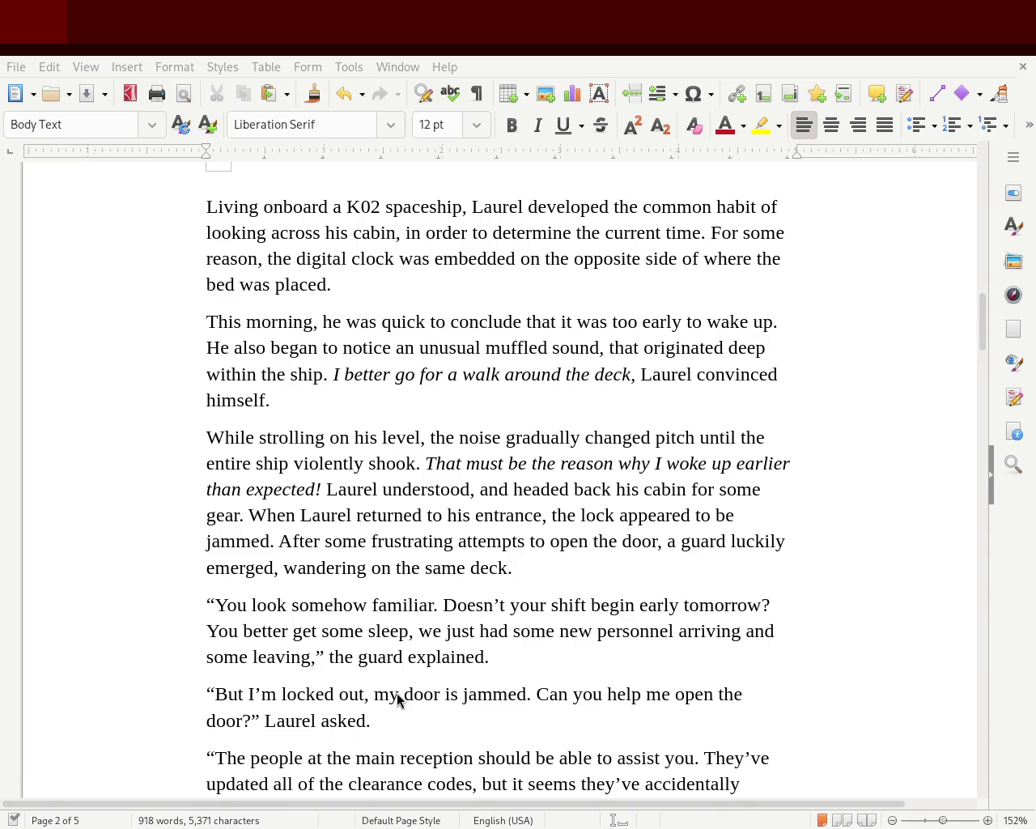
- Insert 'But' before 'He' at the start of the second paragraph
click(204, 348)
text(But)
key(Delete)
text(h)
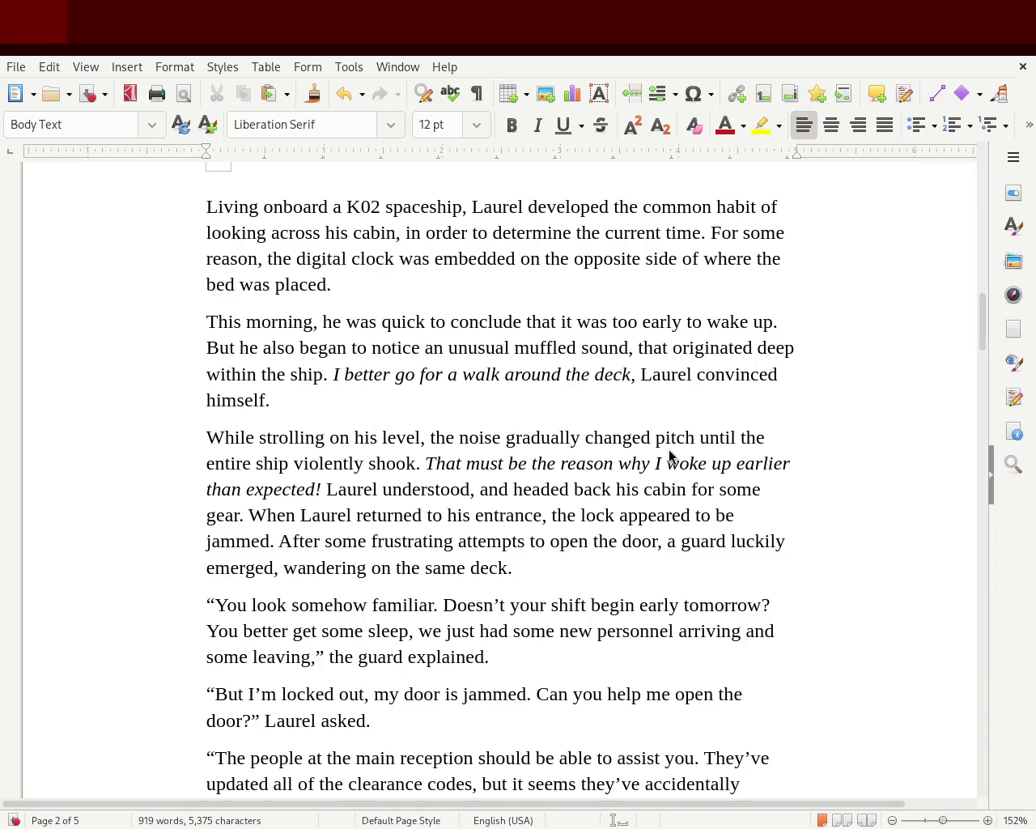
- Replace 'some' with 'additional' in the gear sentence
double_click(733, 489)
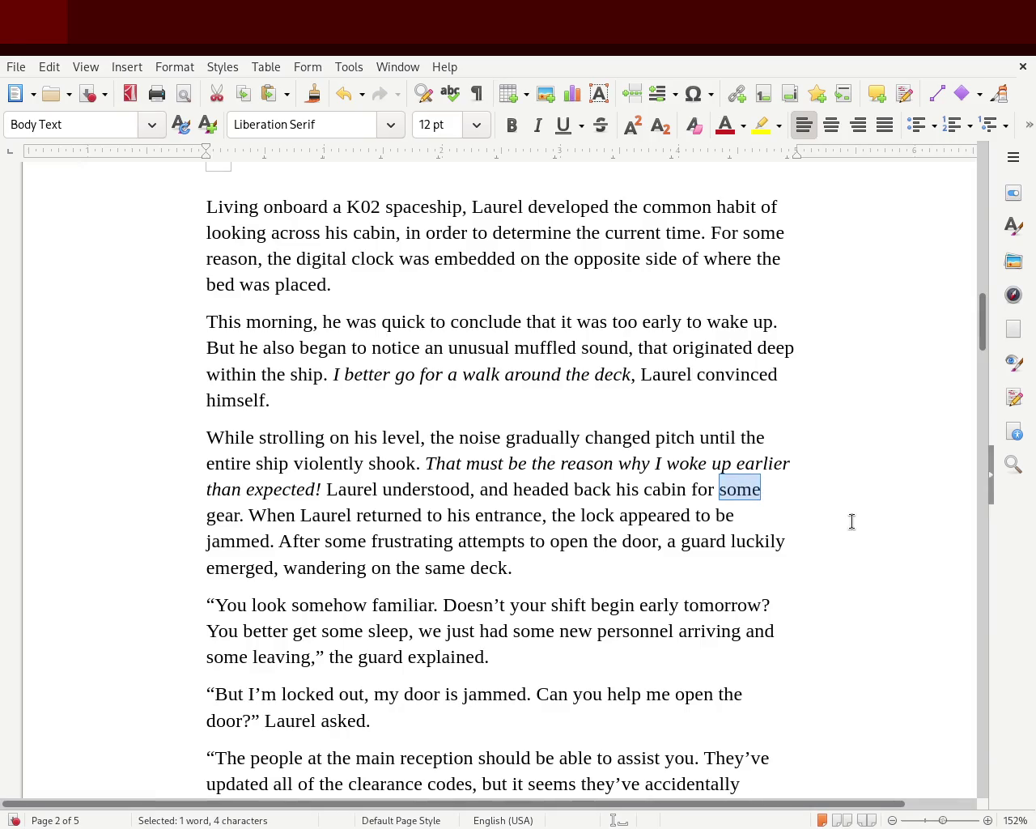
text(additio)
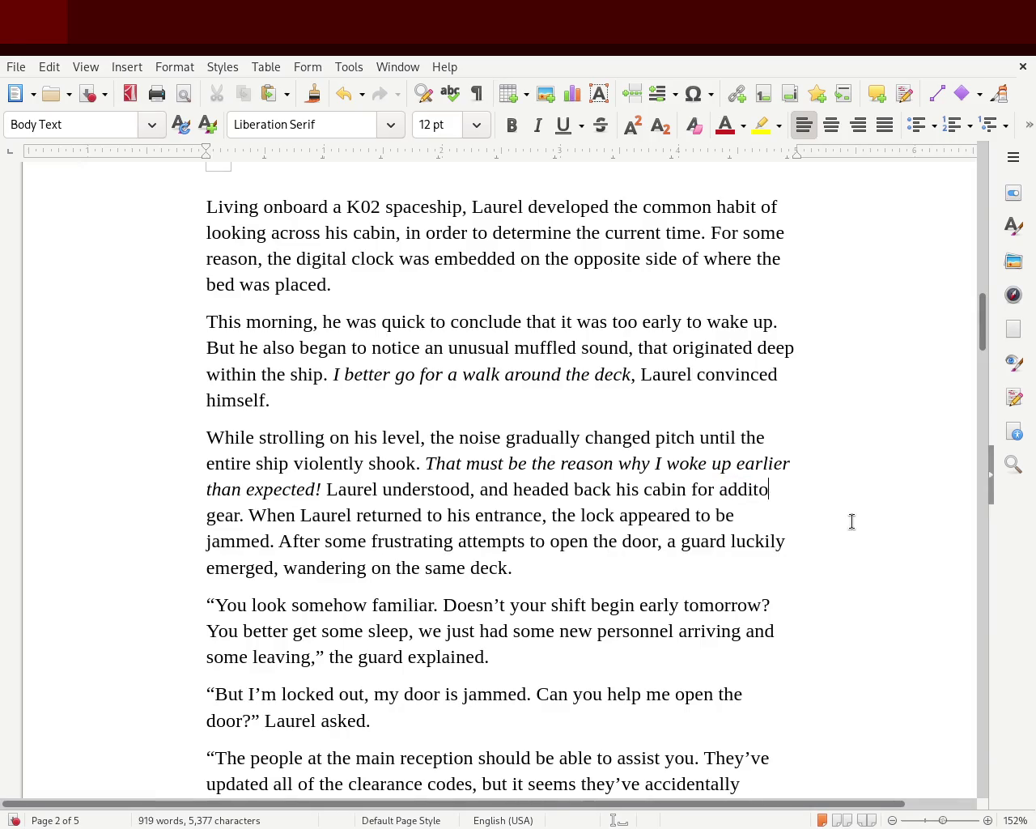
key(BackSpace)
key(BackSpace)
key(BackSpace)
key(BackSpace)
text(ional)
double_click(771, 490)
text(additional)
click(669, 515)
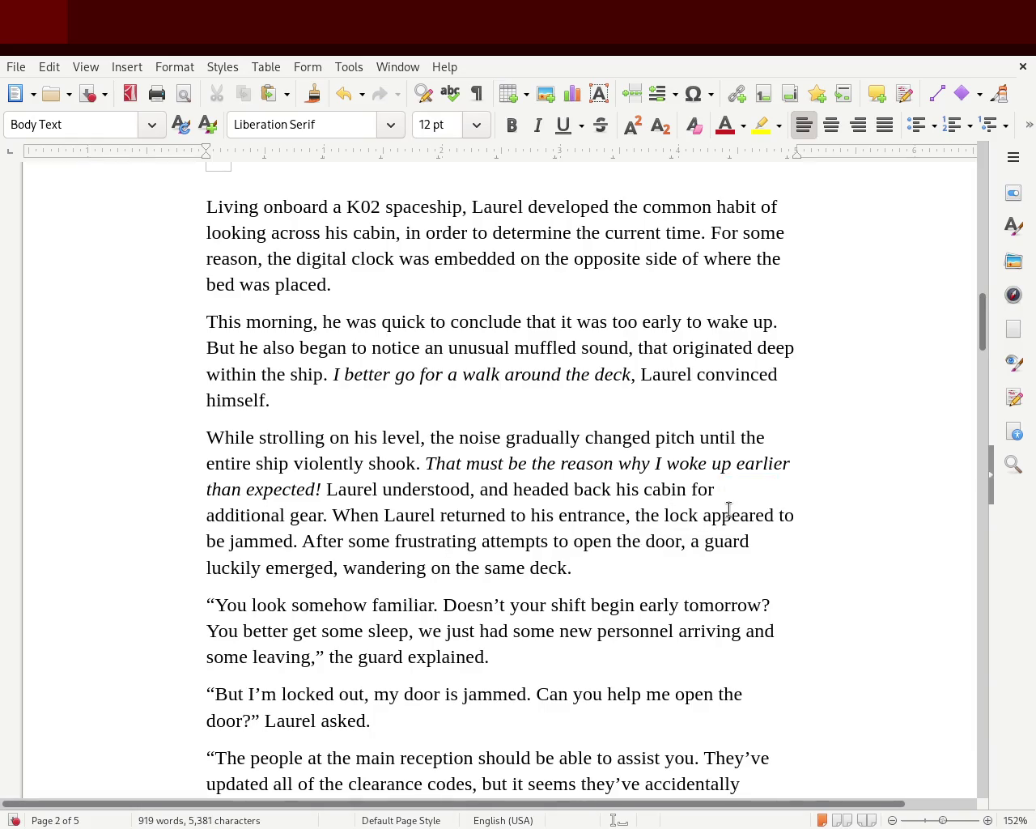
- Insert 'to' before 'his cabin' in the sentence
click(738, 495)
double_click(628, 488)
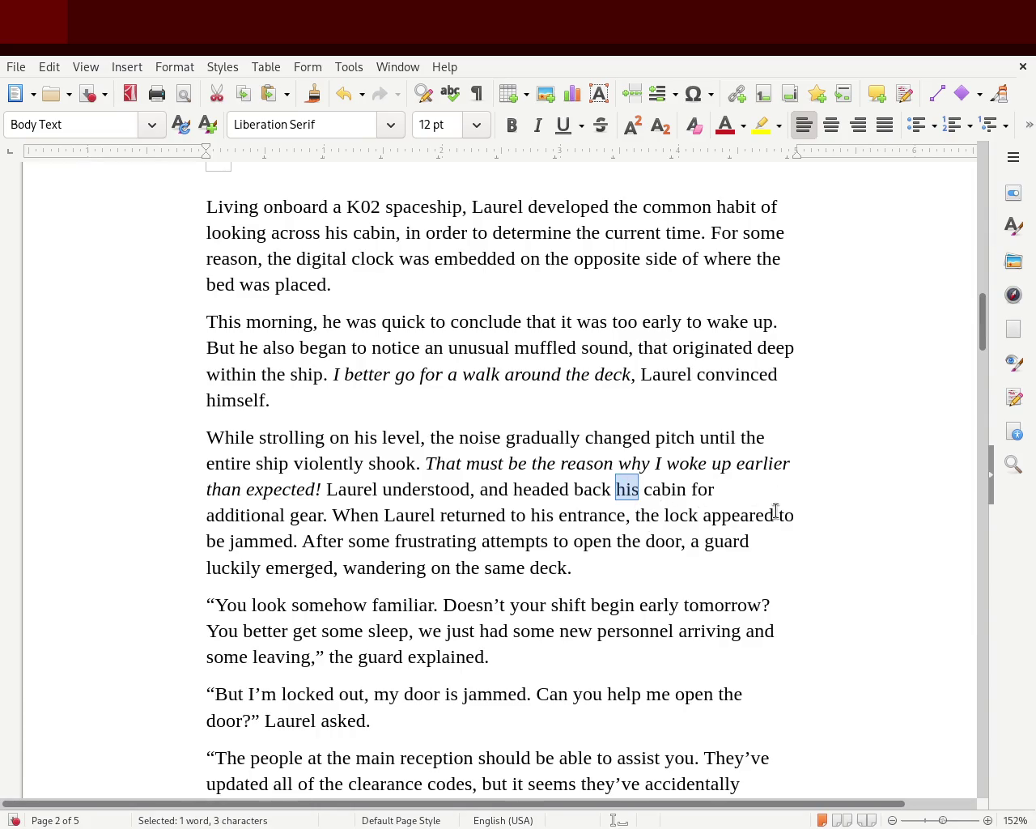
key(Left)
text(to)
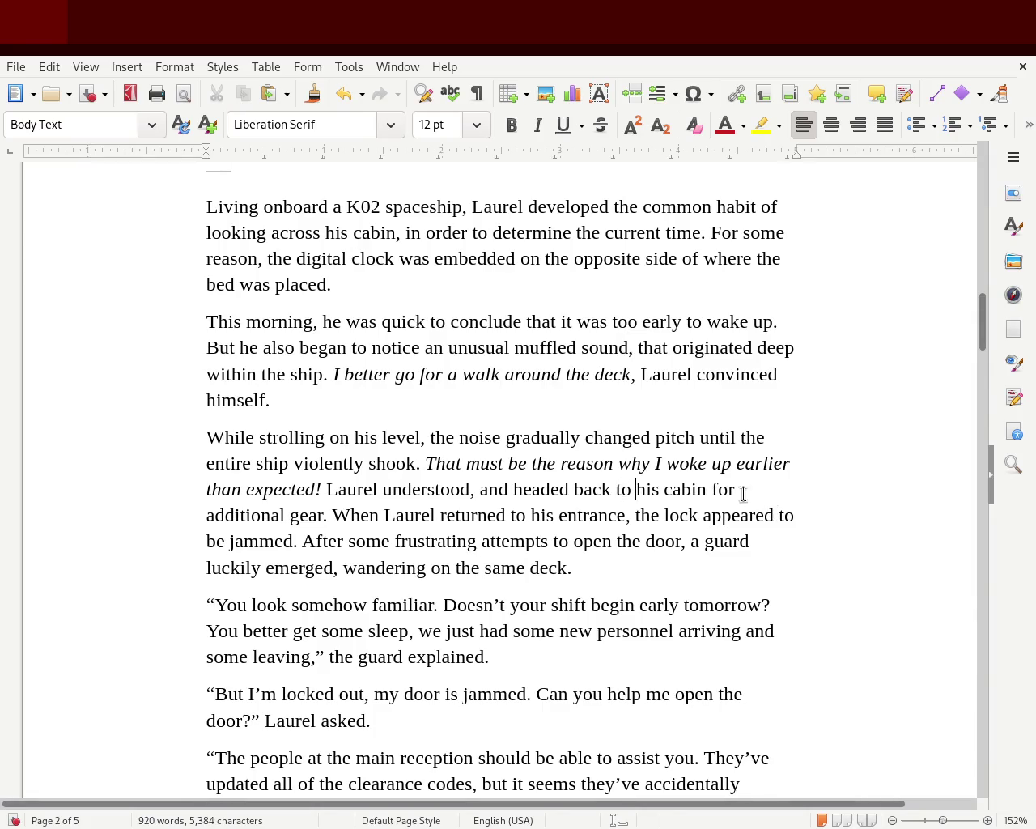
click(716, 489)
- Change 'headed' to 'began to head' and replace 'returned' with 'arrived'
click(513, 491)
text(bea)
key(BackSpace)
text(gan to)
key(Right)
key(Right)
key(Right)
key(Right)
key(Delete)
key(Delete)
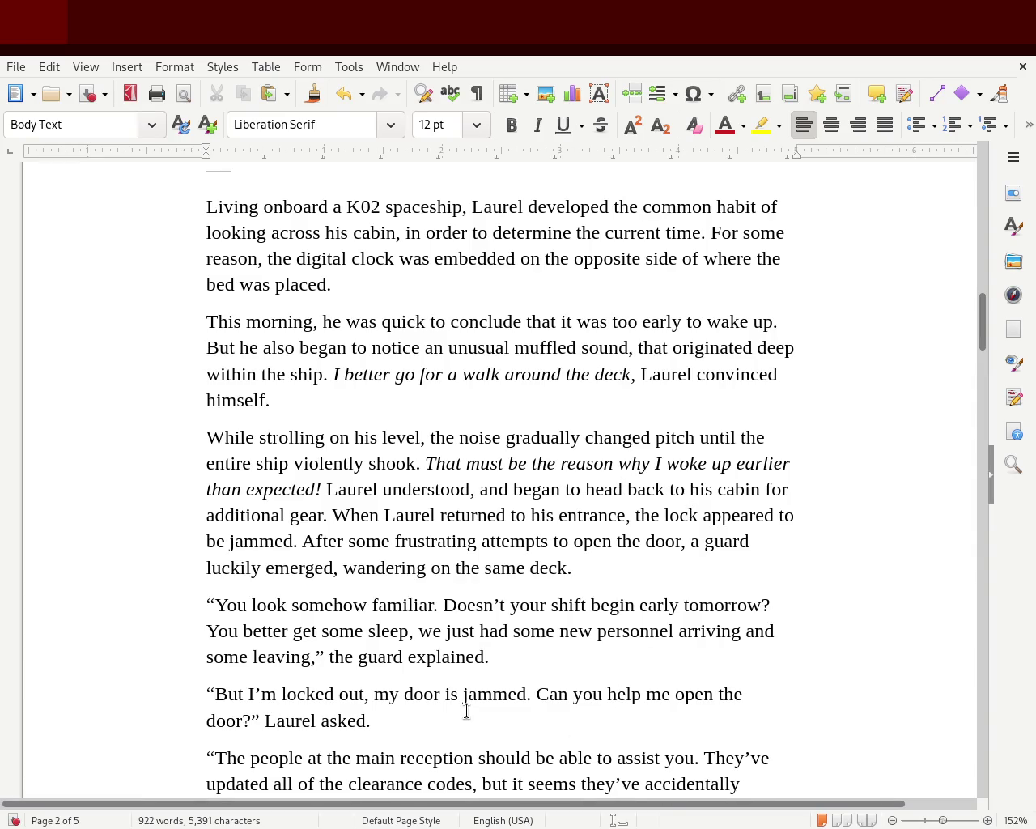
double_click(457, 518)
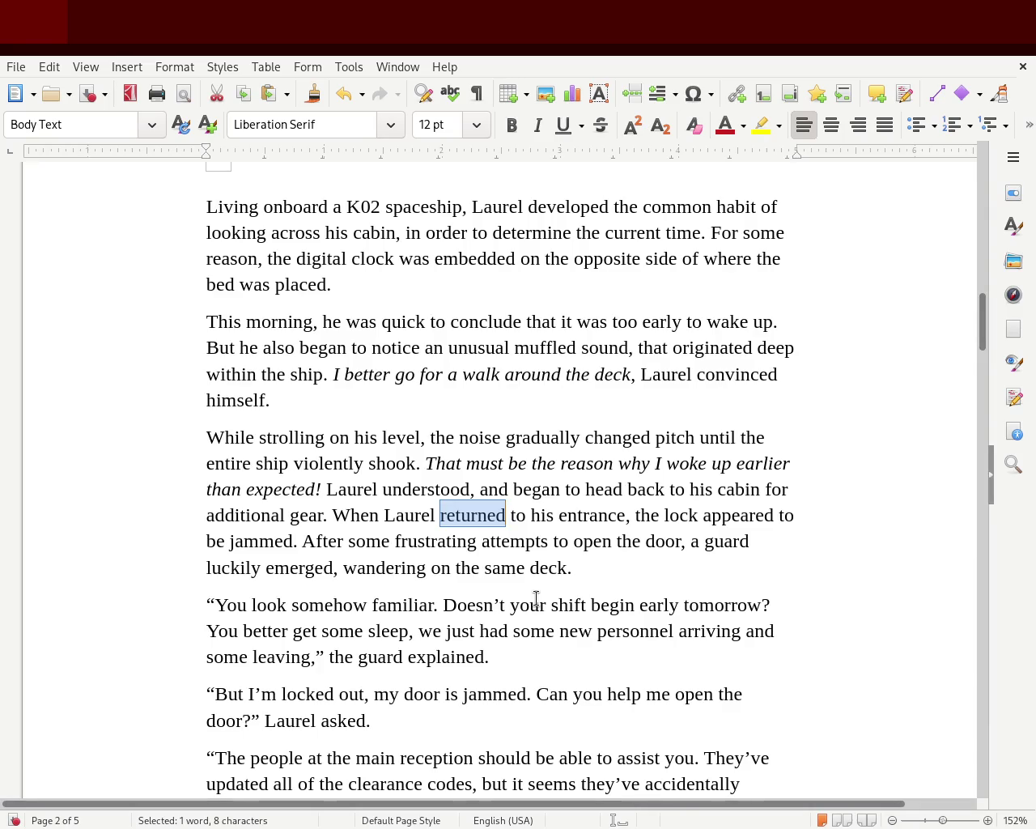
text(arrived)
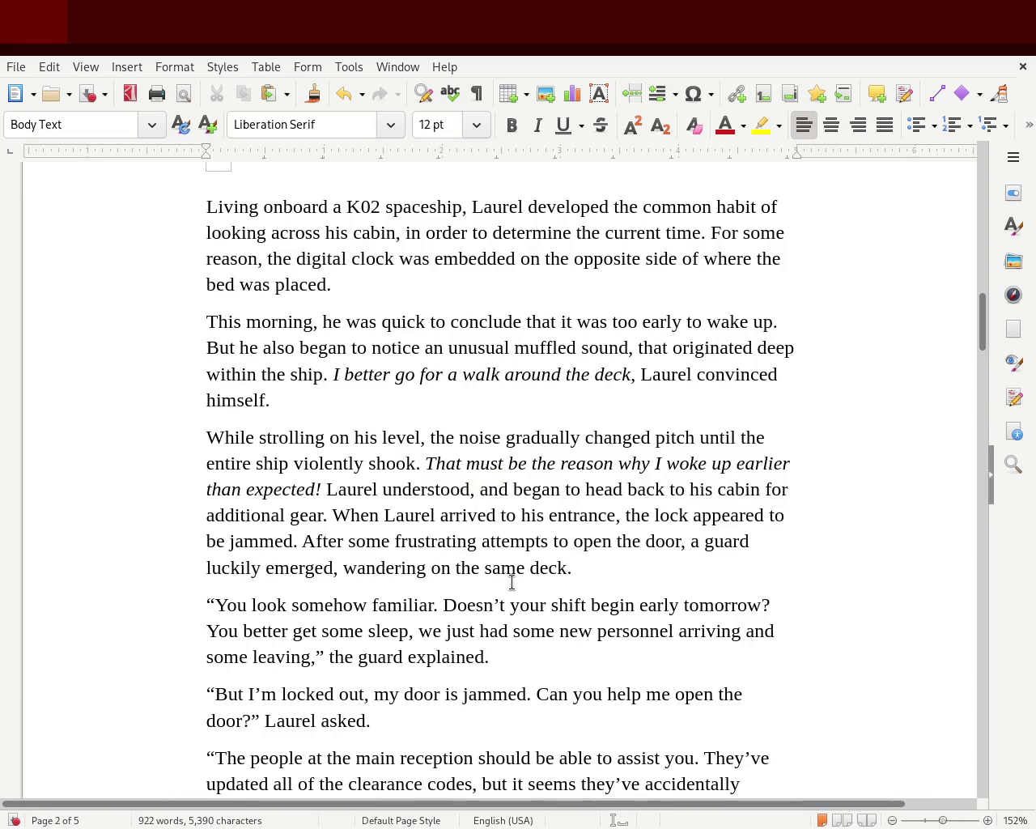
- Rewrite 'When Laurel arrived to' as 'Arriving at' and save the document
key(Left)
key(Left)
key(Left)
key(Left)
key(Left)
key(Left)
key(Left)
key(Right)
key(Delete)
key(Delete)
key(Delete)
key(Delete)
key(Delete)
key(Delete)
key(Delete)
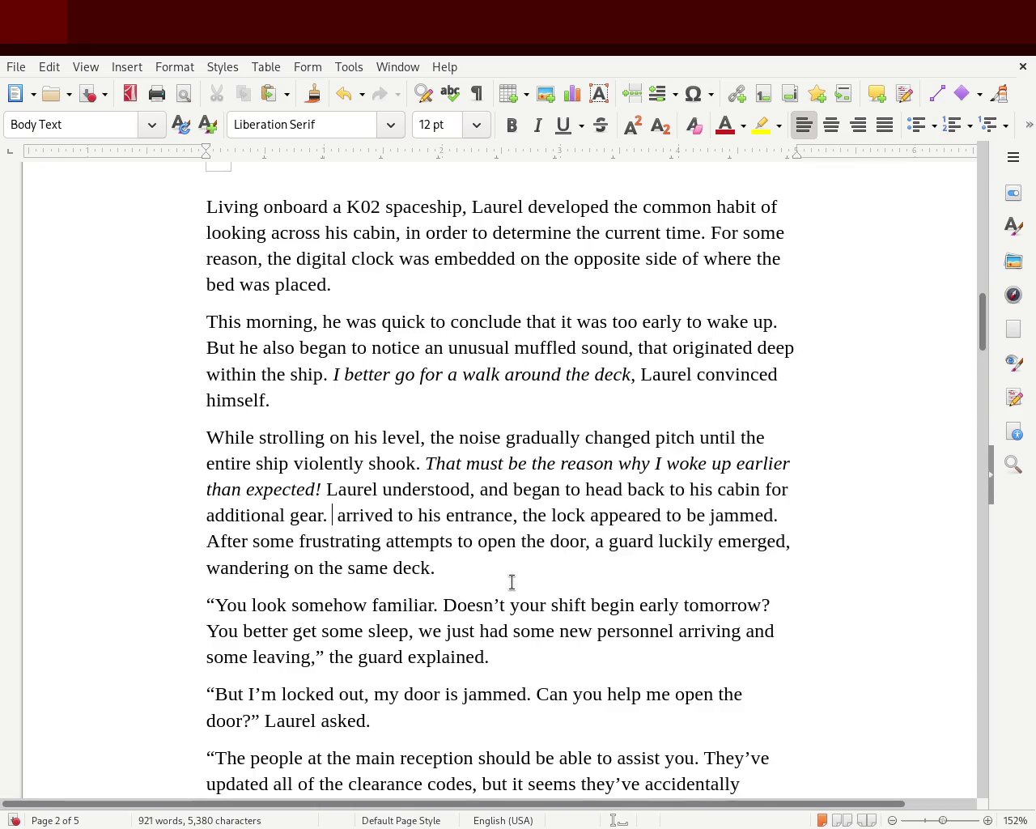
key(Delete)
text(A)
key(Right)
key(Right)
key(Right)
key(Right)
key(BackSpace)
key(BackSpace)
text(ing)
key(Delete)
key(Delete)
key(Delete)
text(at)
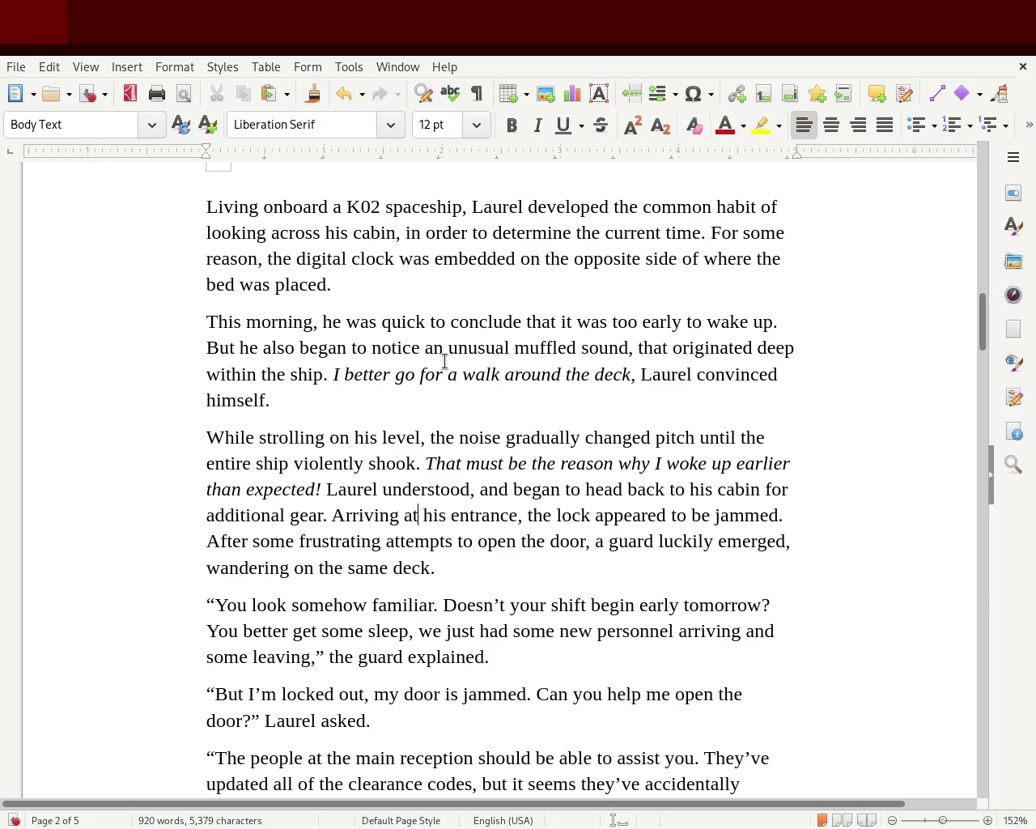
key(ctrl+s)
- Restore 'headed back to his cabin' and change 'his entrance' to 'the entrance'
double_click(534, 491)
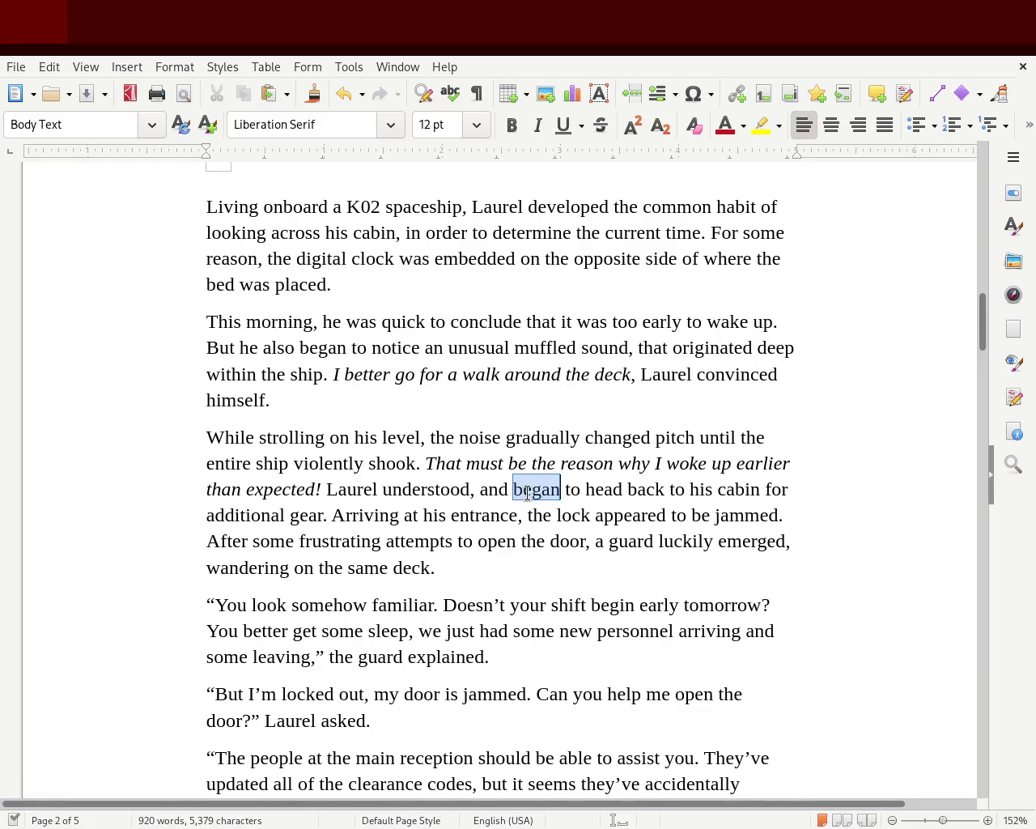
key(Delete)
key(Delete)
key(Right)
key(Right)
key(Right)
key(Right)
text(ed)
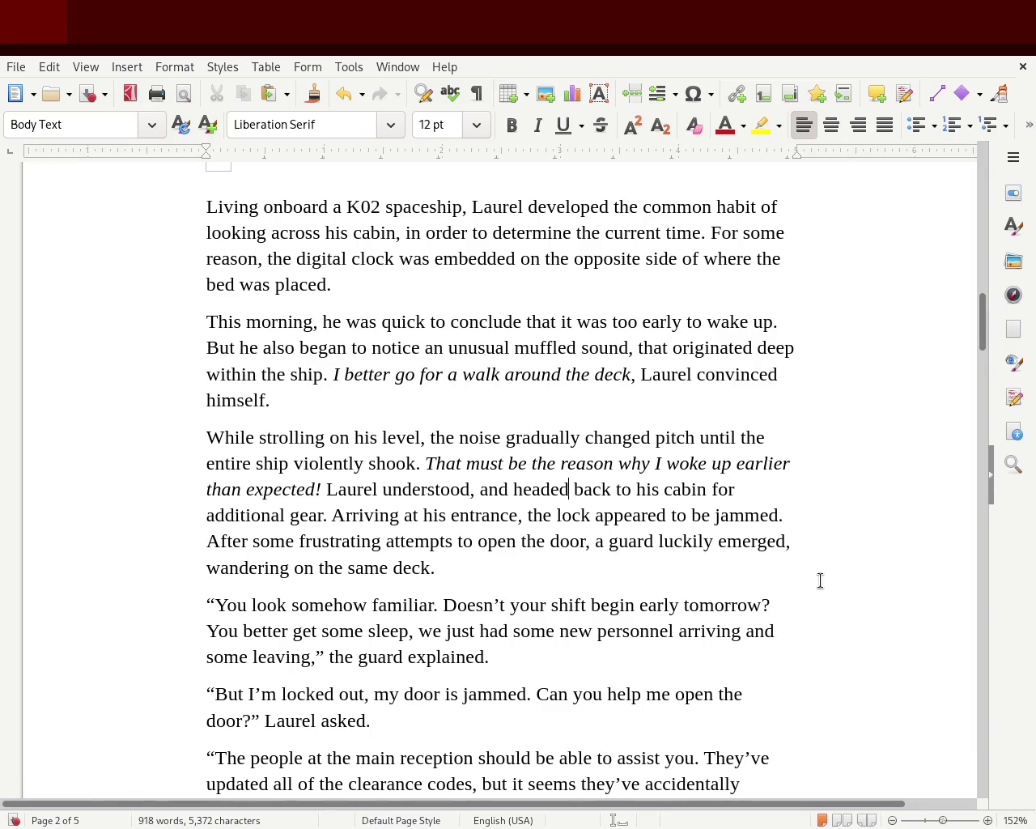
double_click(434, 514)
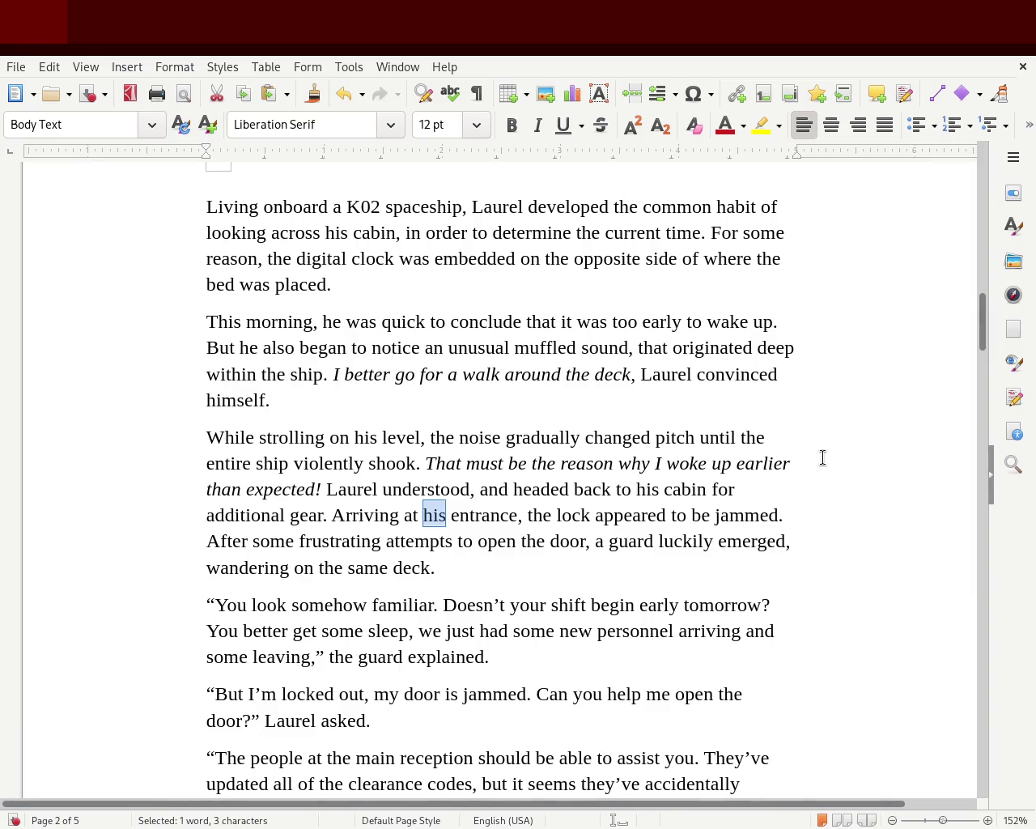
text(the)
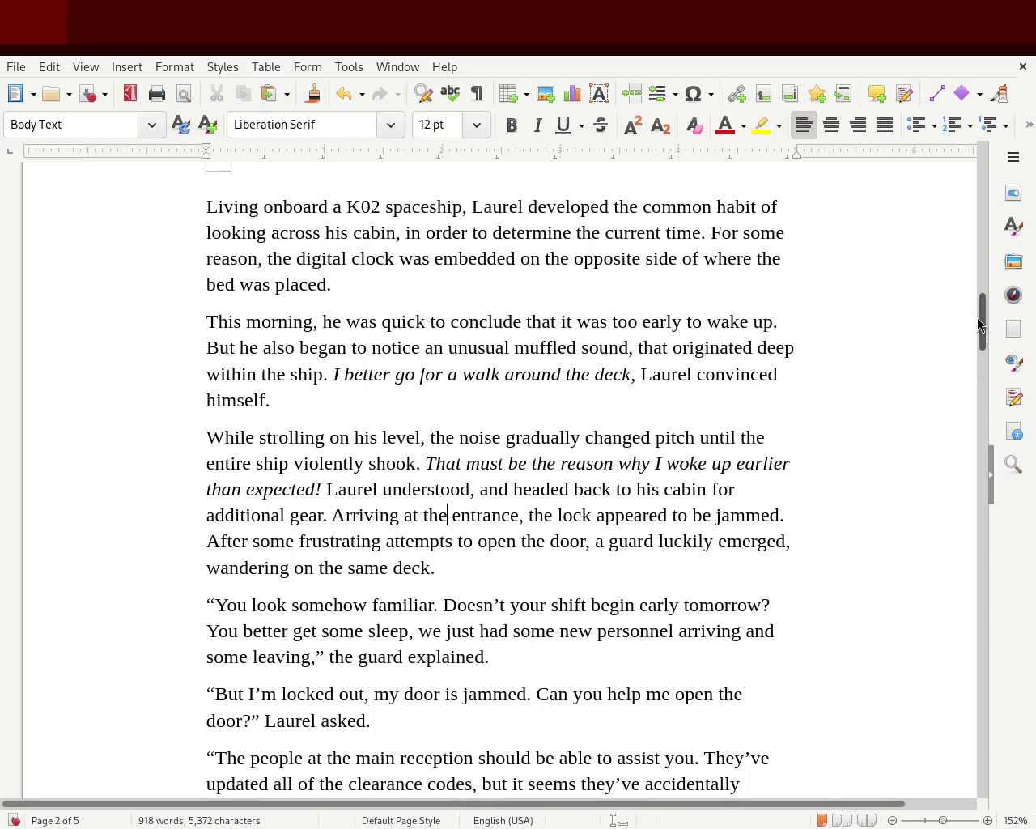
drag(979, 323, 976, 353)
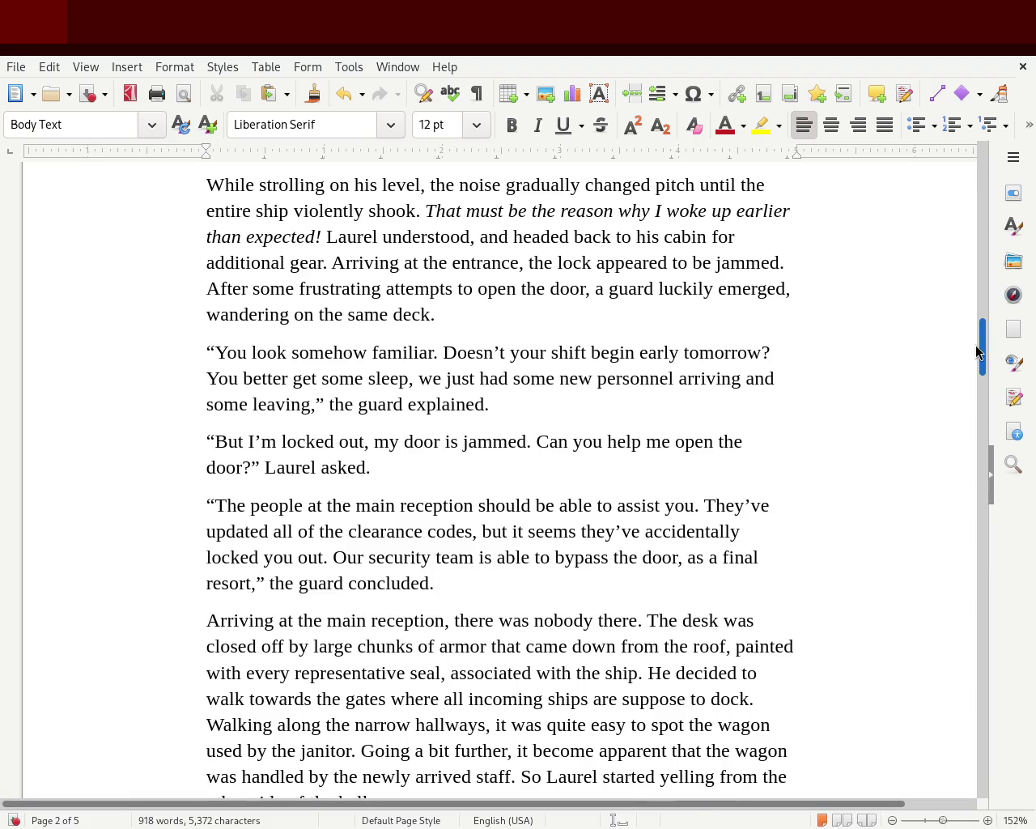
- Scroll down to page 3's docking-gate paragraph and add 'quickly' before 'broke it off'
drag(977, 352, 977, 369)
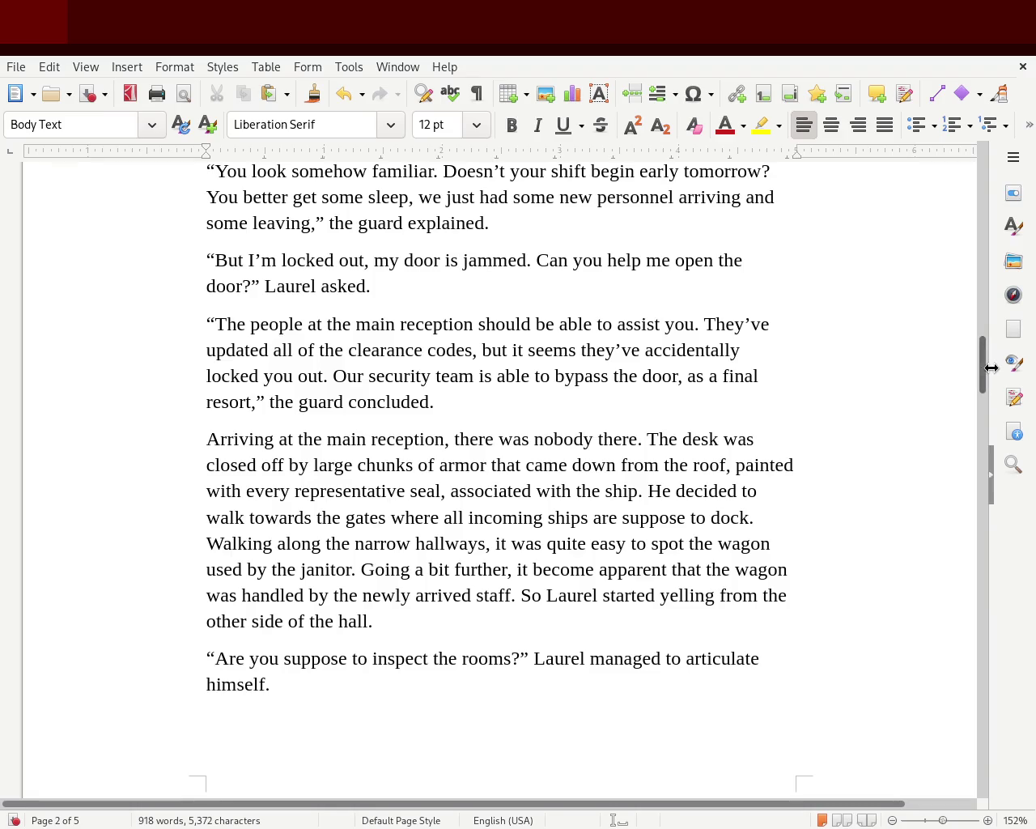
drag(980, 365, 977, 413)
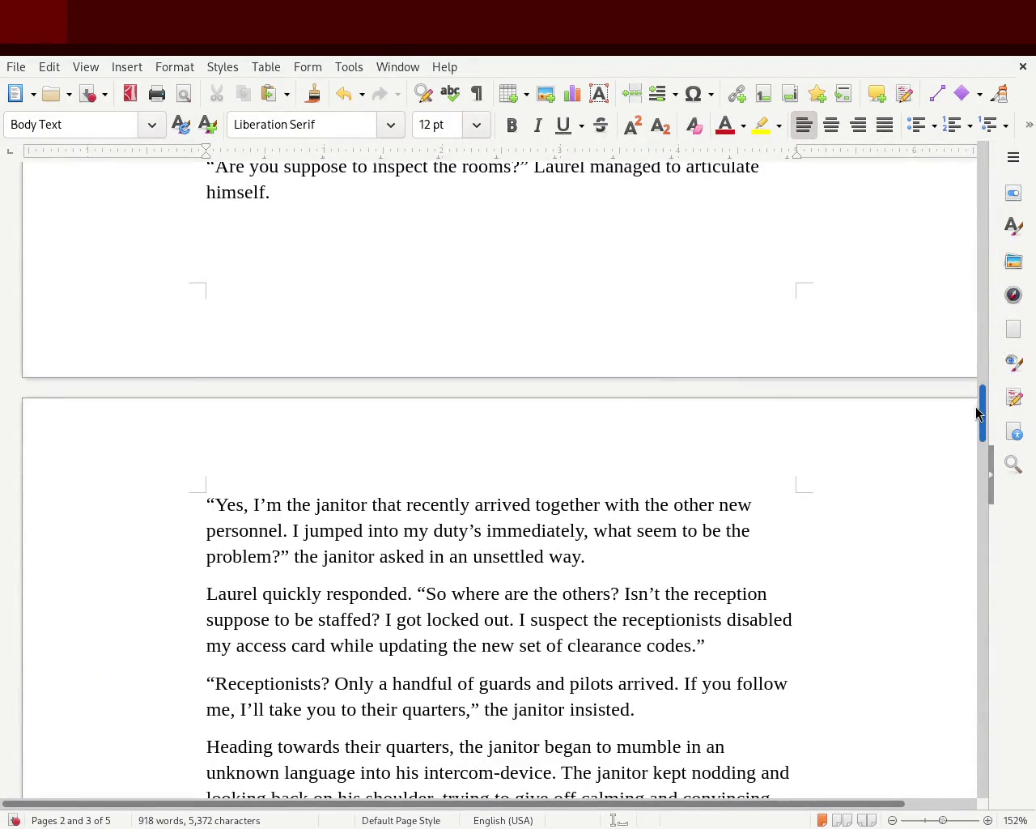
drag(976, 414, 976, 438)
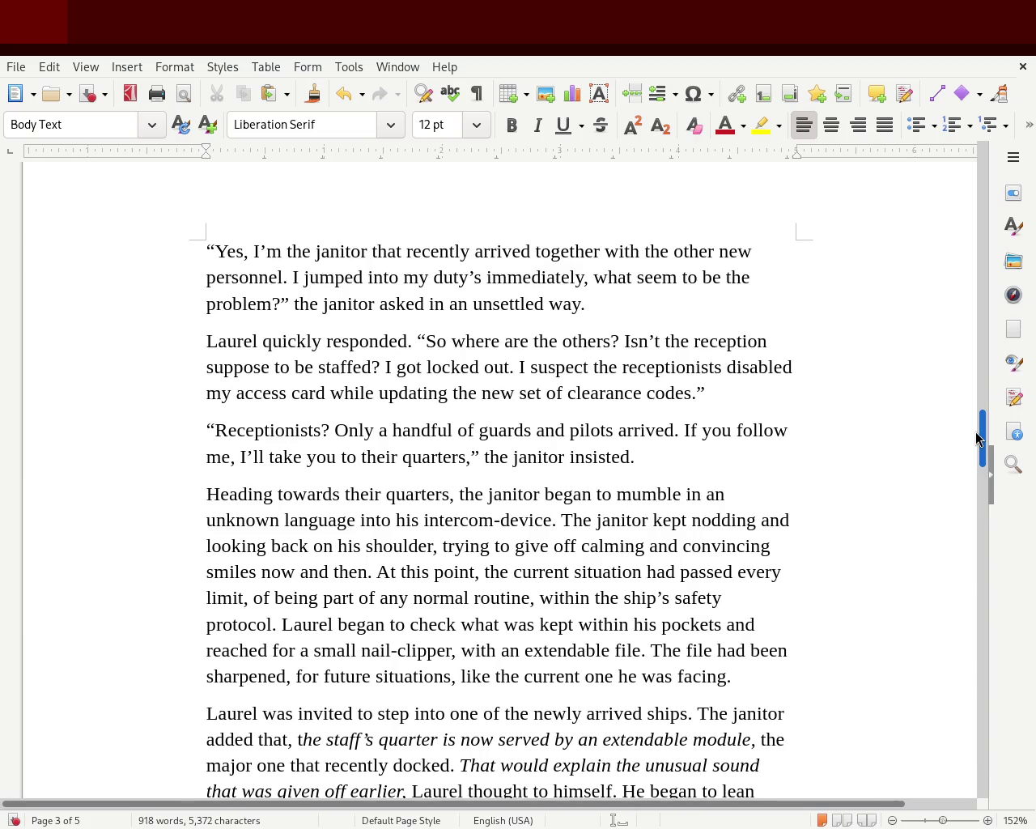
drag(976, 438, 976, 450)
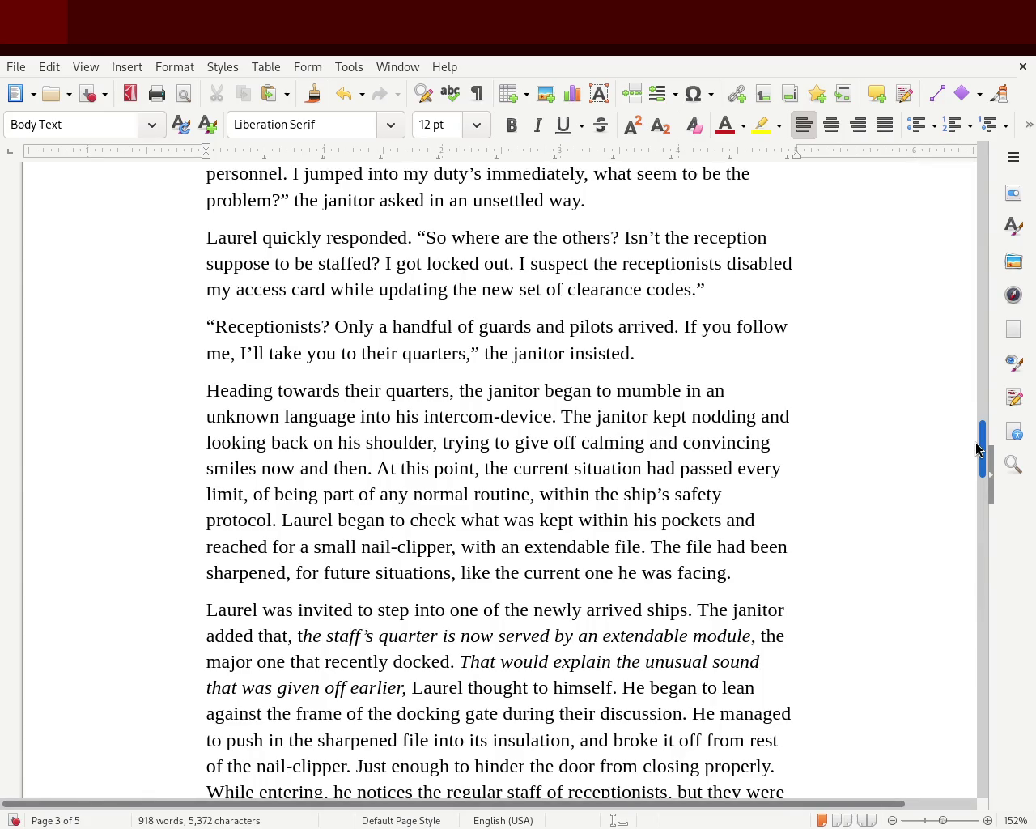
drag(976, 450, 976, 455)
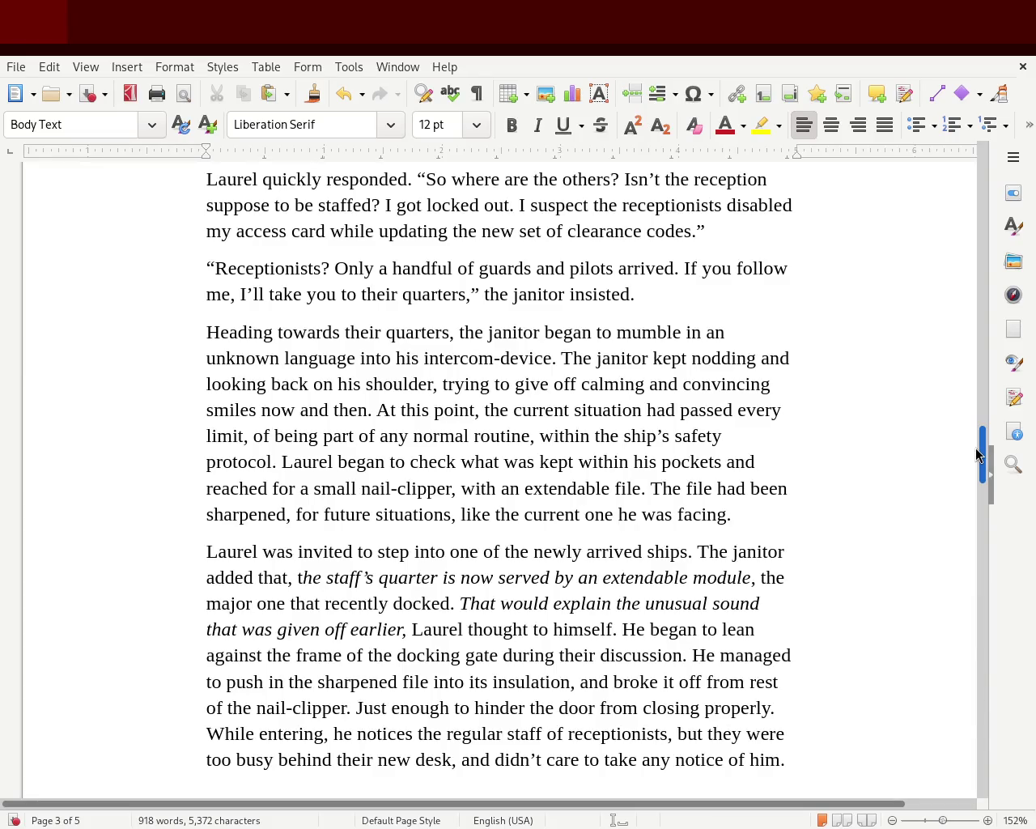
drag(977, 454, 976, 457)
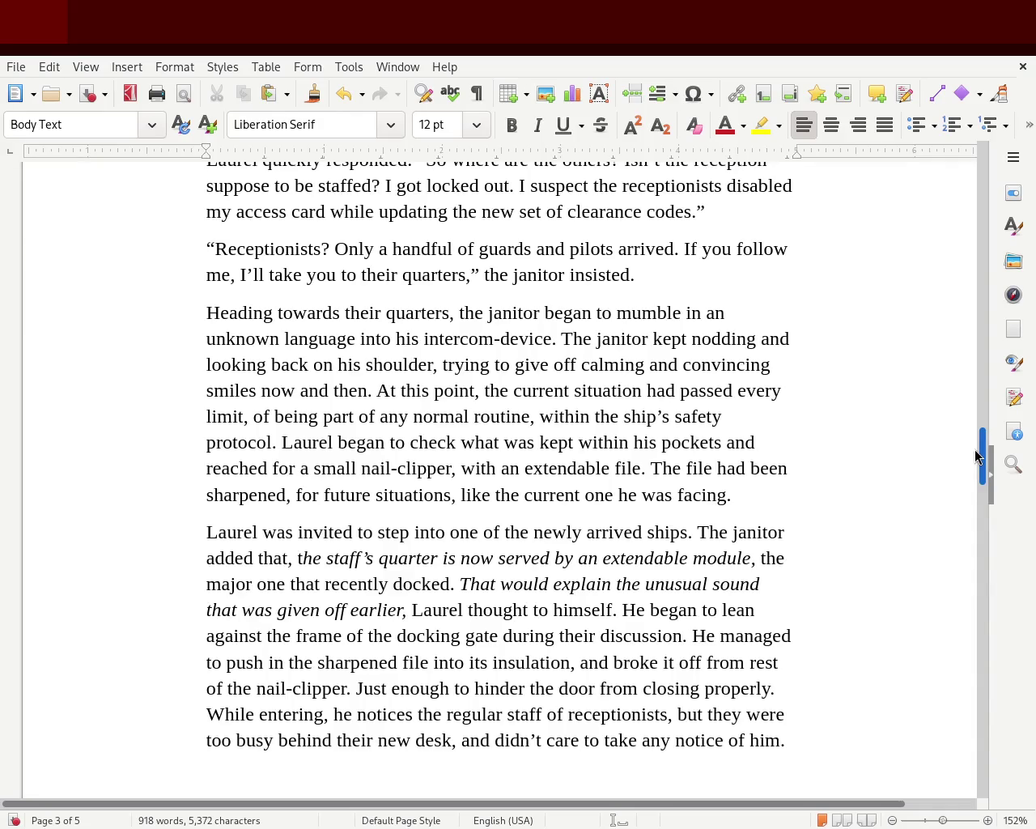
drag(977, 456, 975, 480)
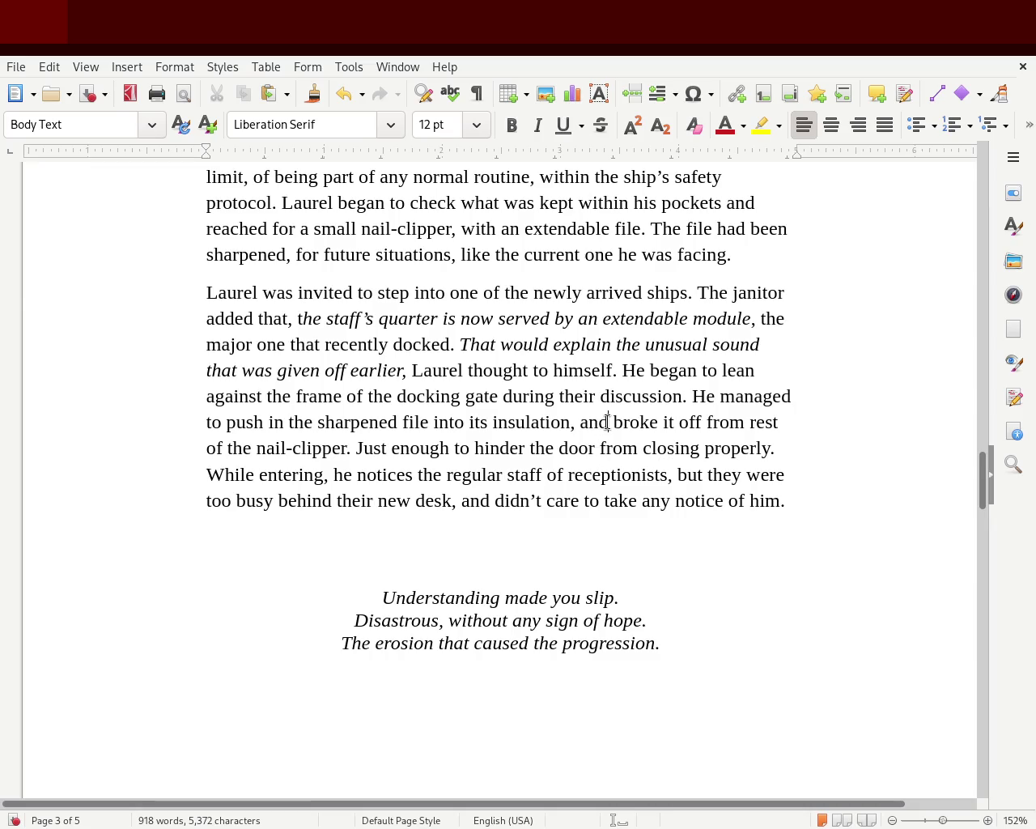
text(quic )
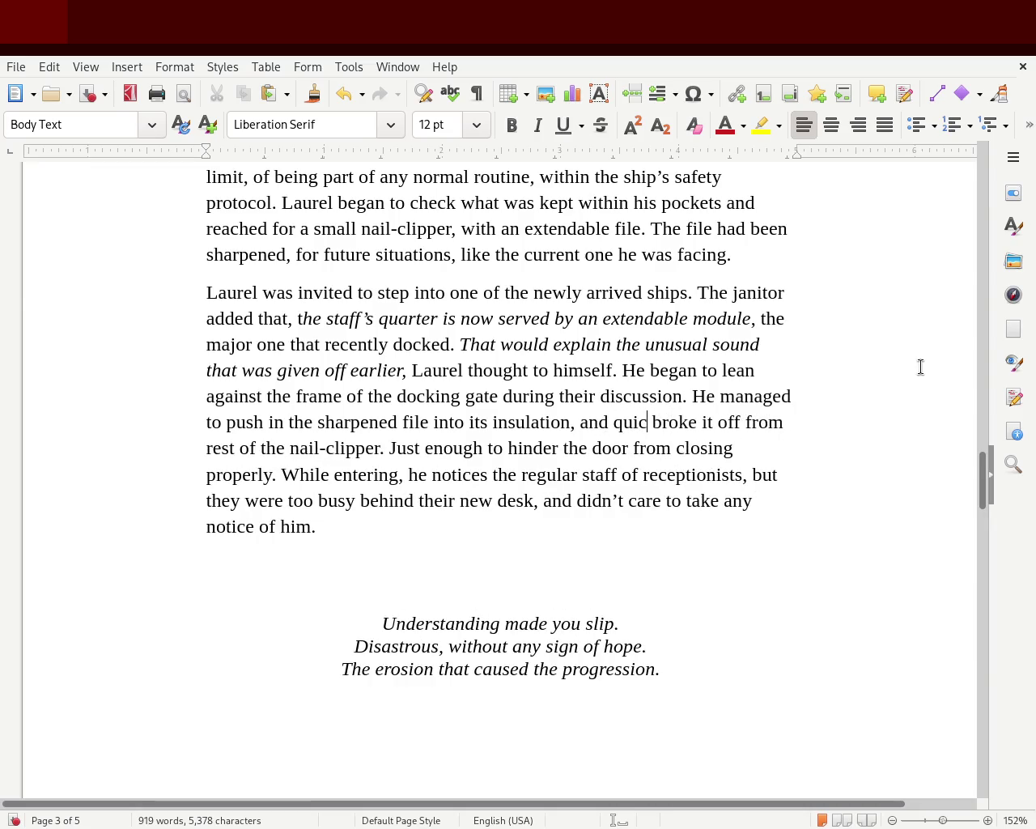
text(kly)
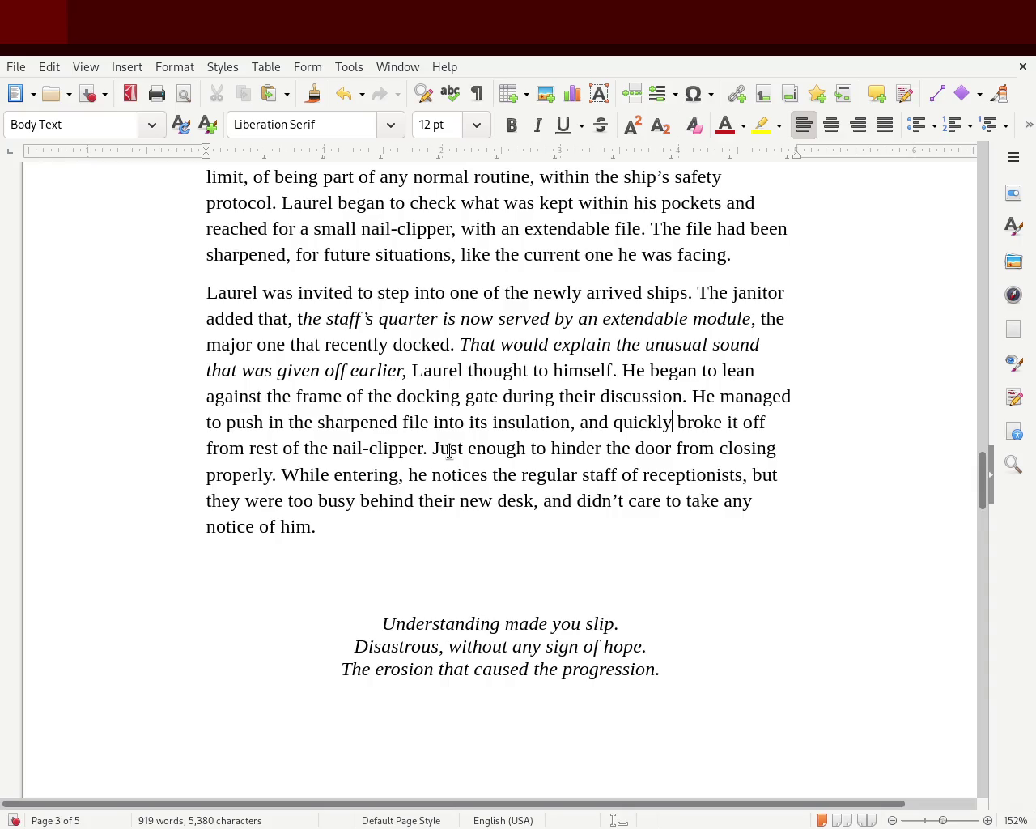
- Keep 'Just' unchanged, replace 'any' with 'too much' in 'take too much notice', and save
double_click(449, 451)
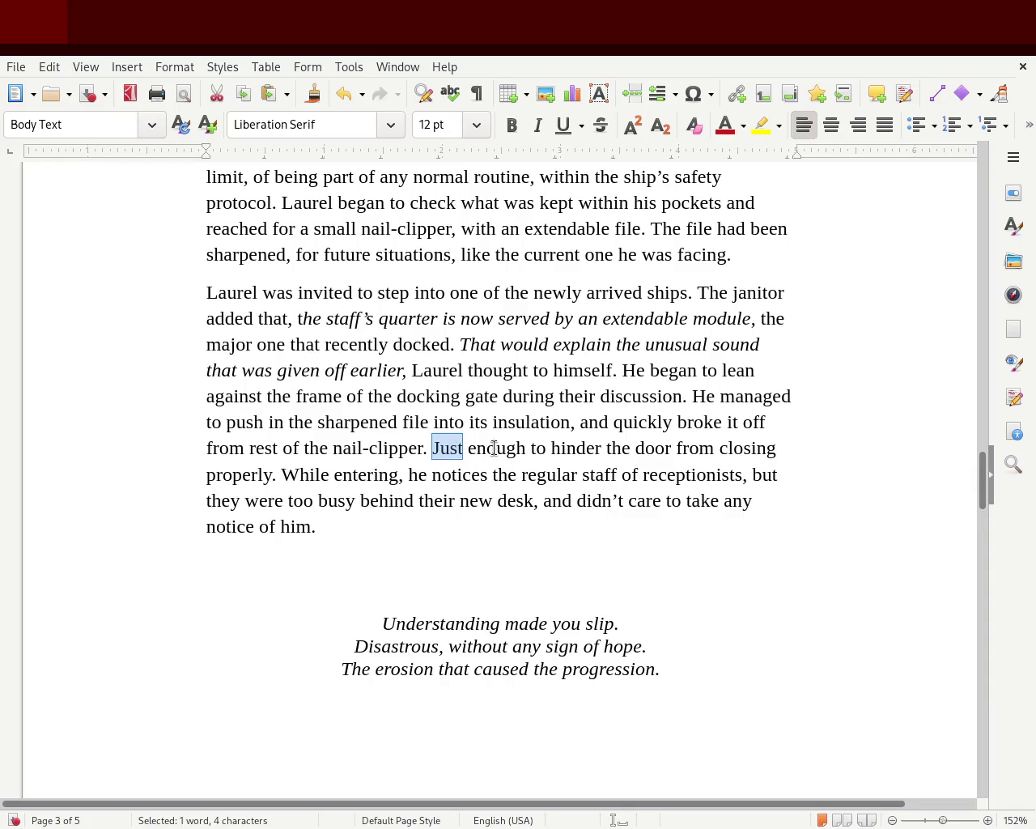
text(It was)
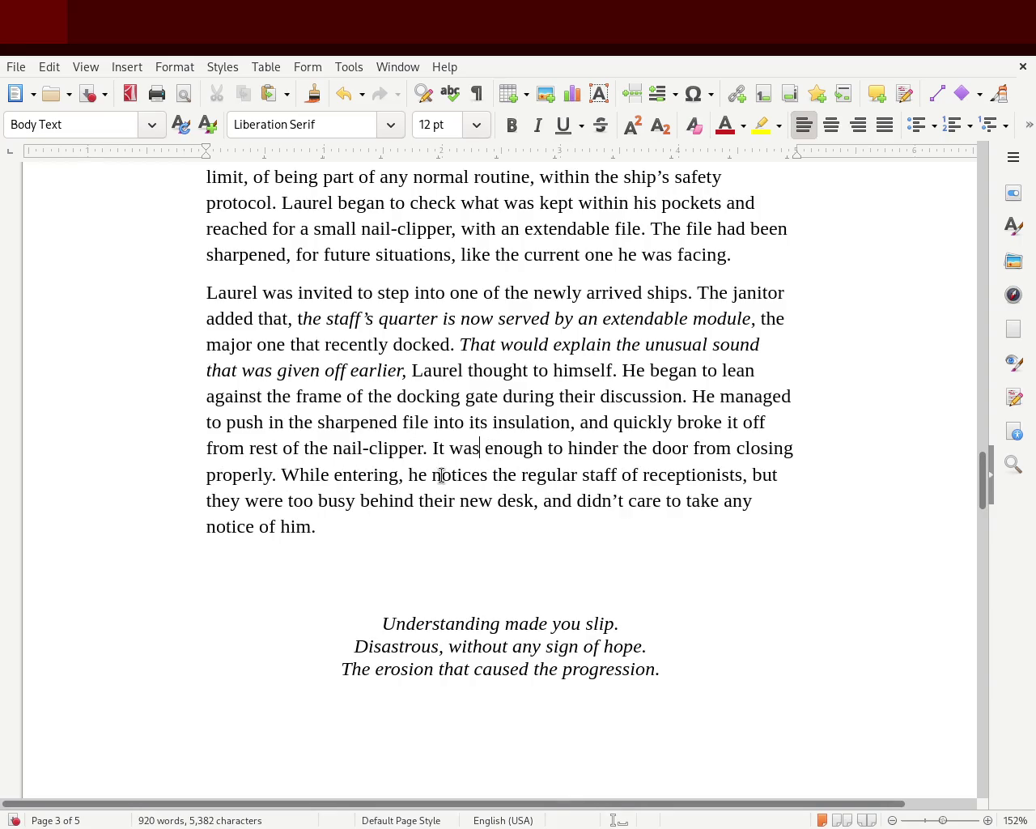
key(ctrl+z)
key(ctrl+z)
key(ctrl+z)
key(ctrl+z)
key(ctrl+z)
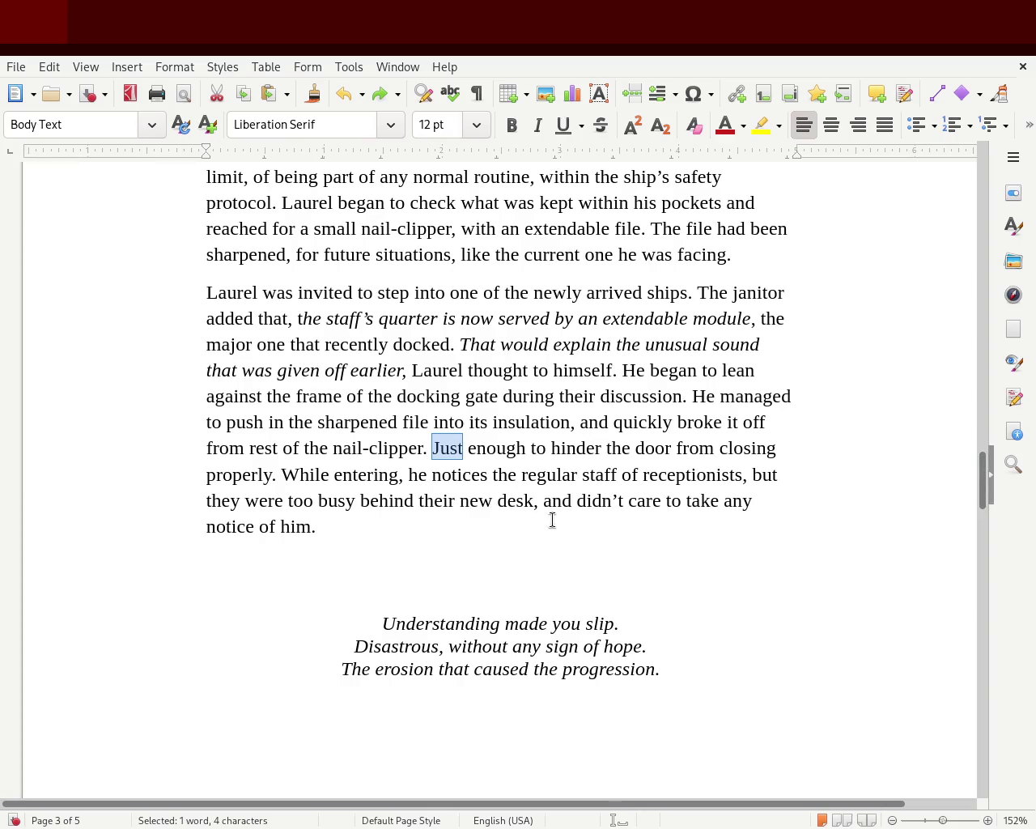
click(719, 502)
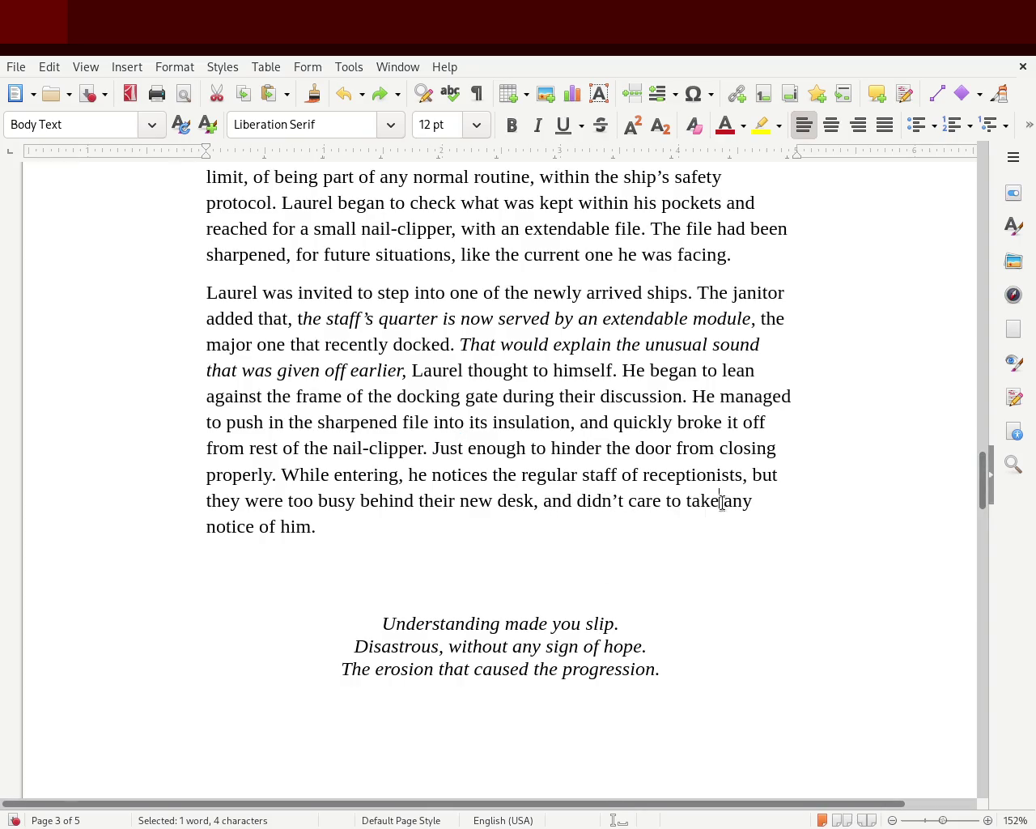
double_click(731, 500)
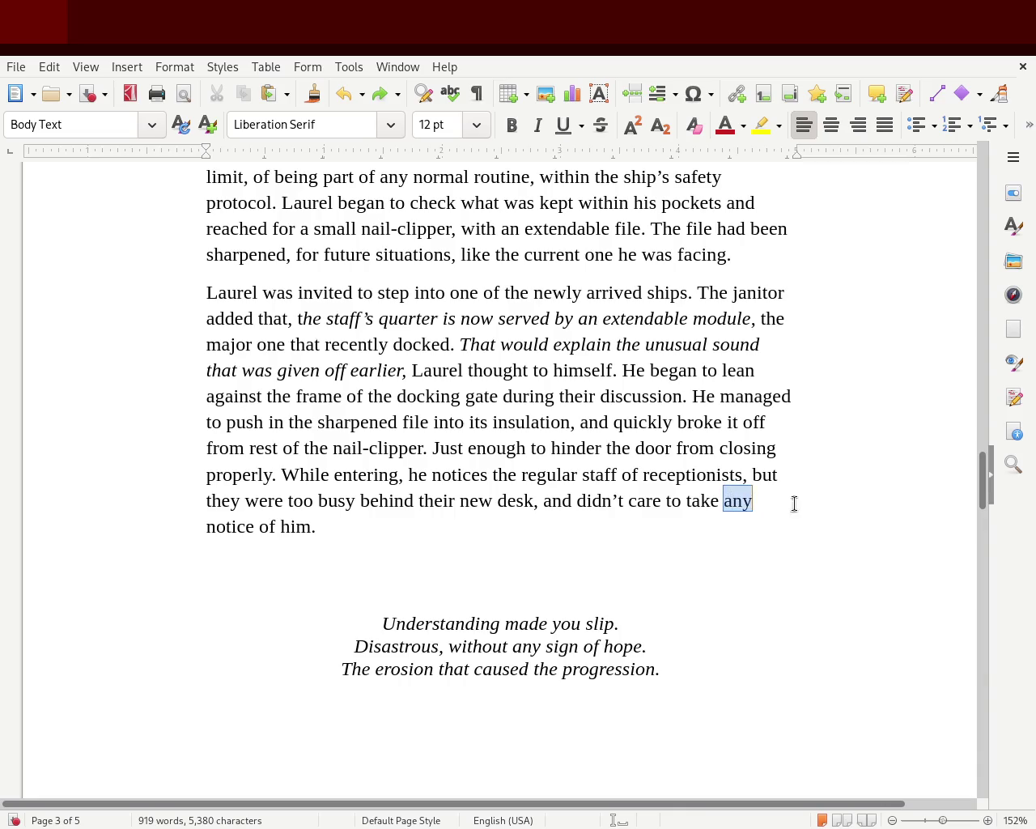
text(too much)
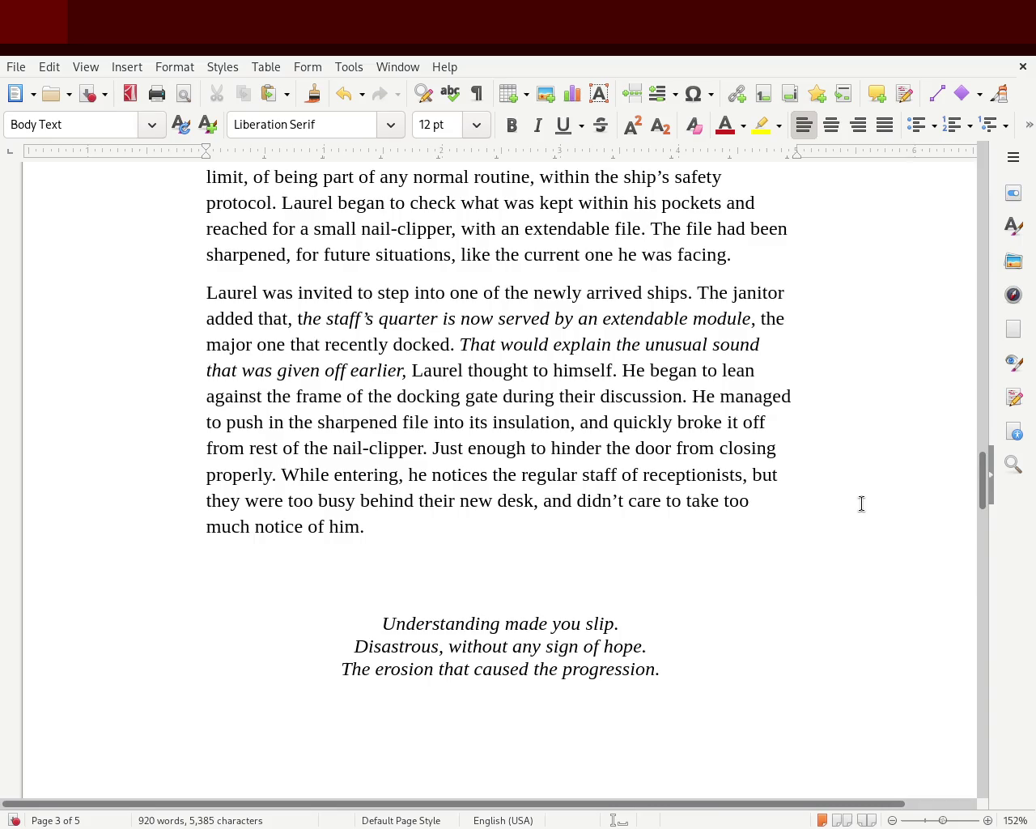
key(ctrl+s)
double_click(291, 499)
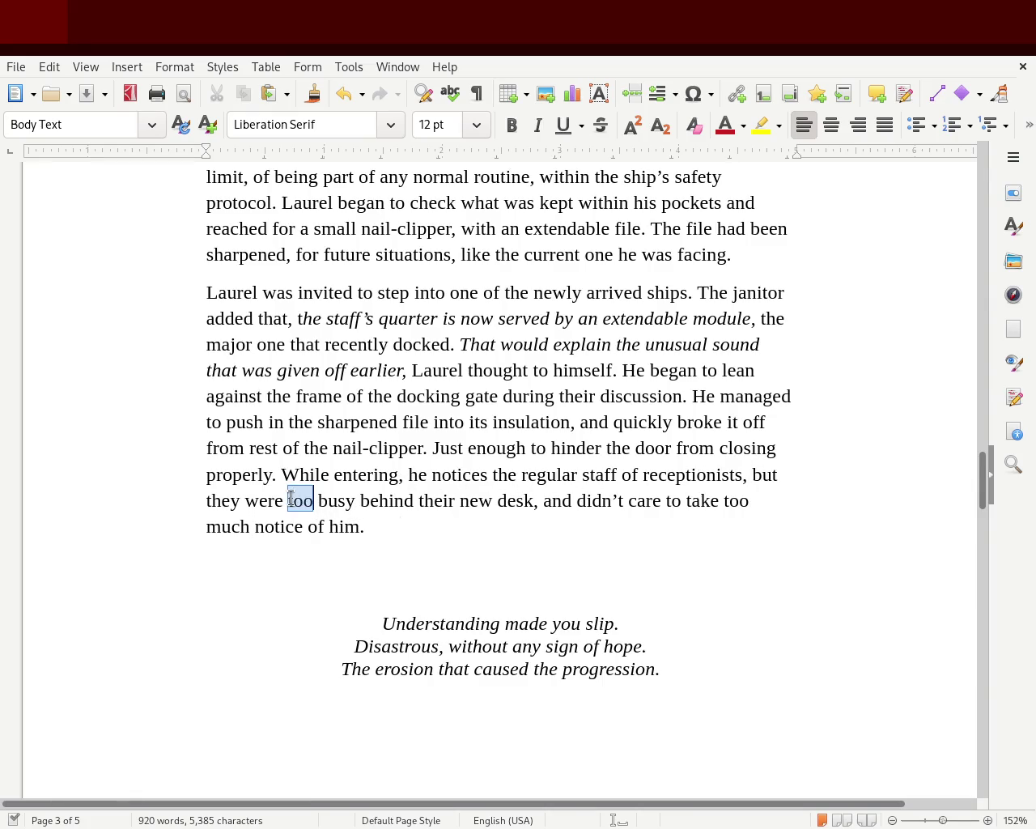
- Replace 'but they were too' with 'being quite', change 'care' to 'seem', and save
double_click(754, 472)
text(being quite)
key(Delete)
key(Delete)
key(Delete)
key(Delete)
key(Delete)
key(Delete)
key(Delete)
key(Delete)
key(Delete)
key(Delete)
key(Delete)
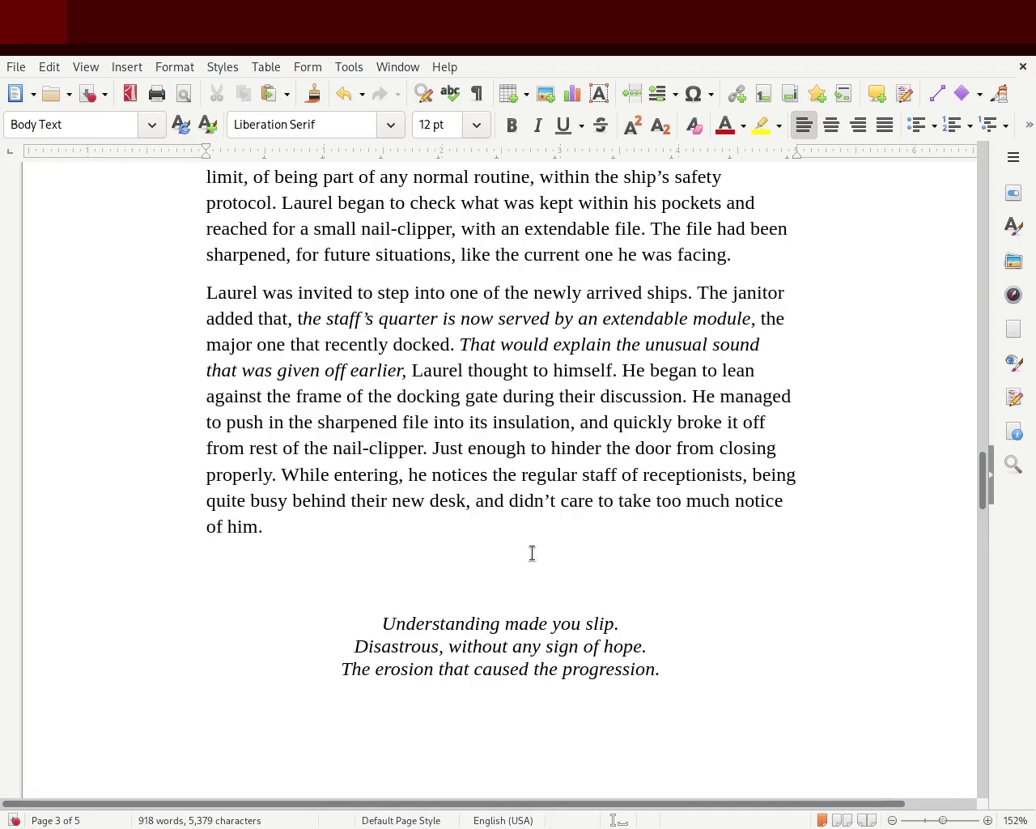
click(562, 501)
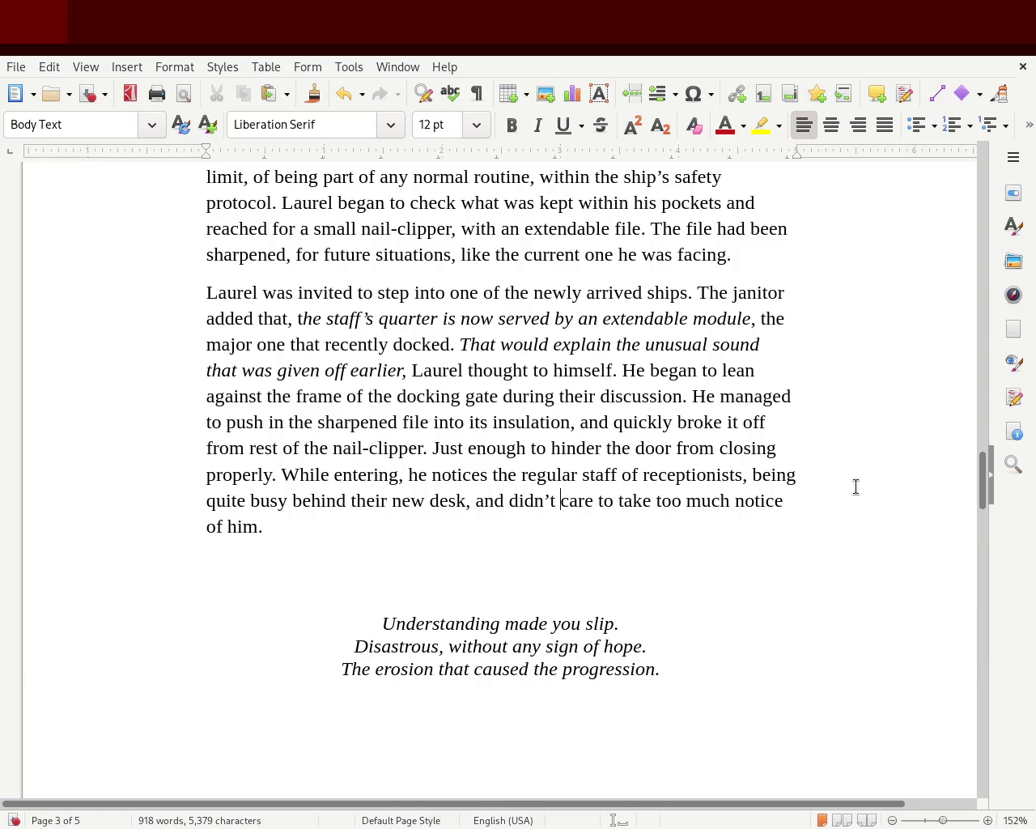
text(seem)
key(Delete)
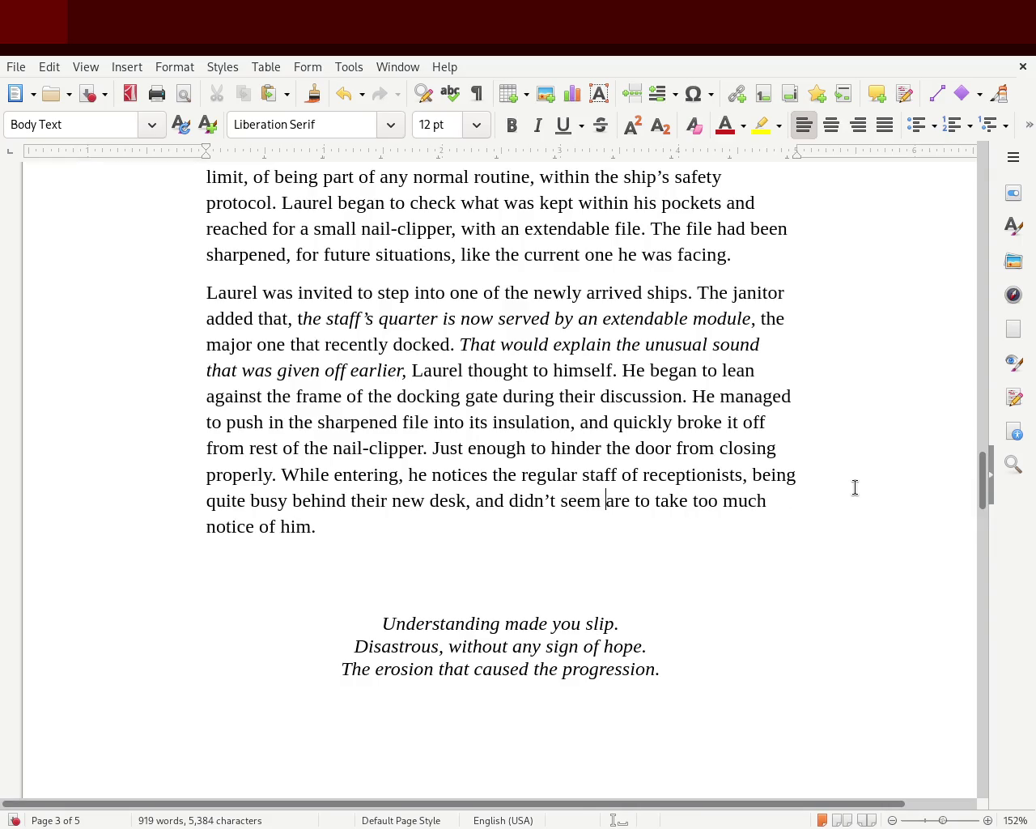
key(Delete)
key(Delete)
key(Delete)
key(Delete)
key(Delete)
text(tice)
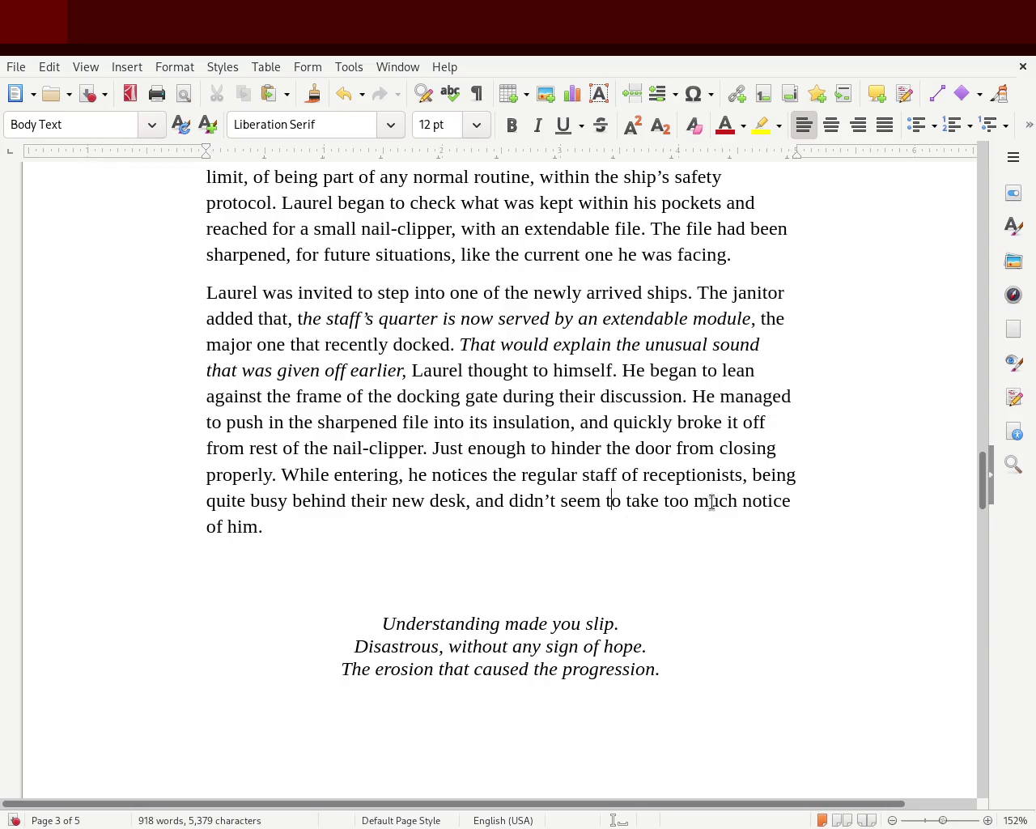
key(ctrl+s)
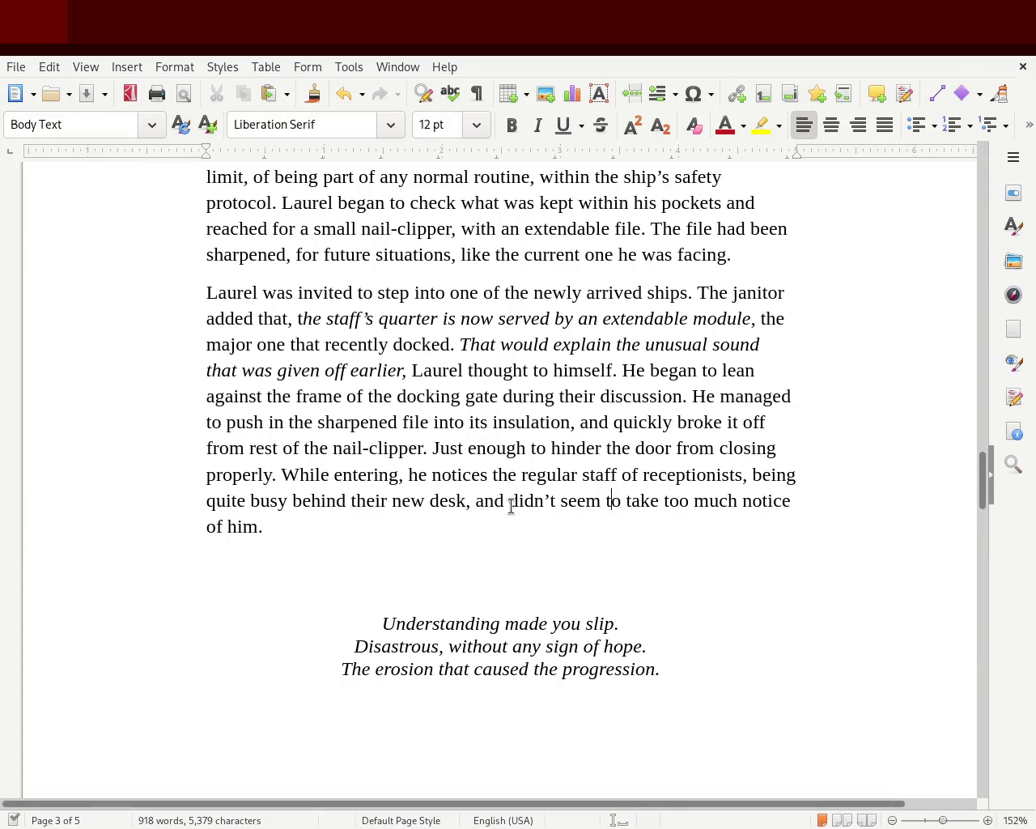